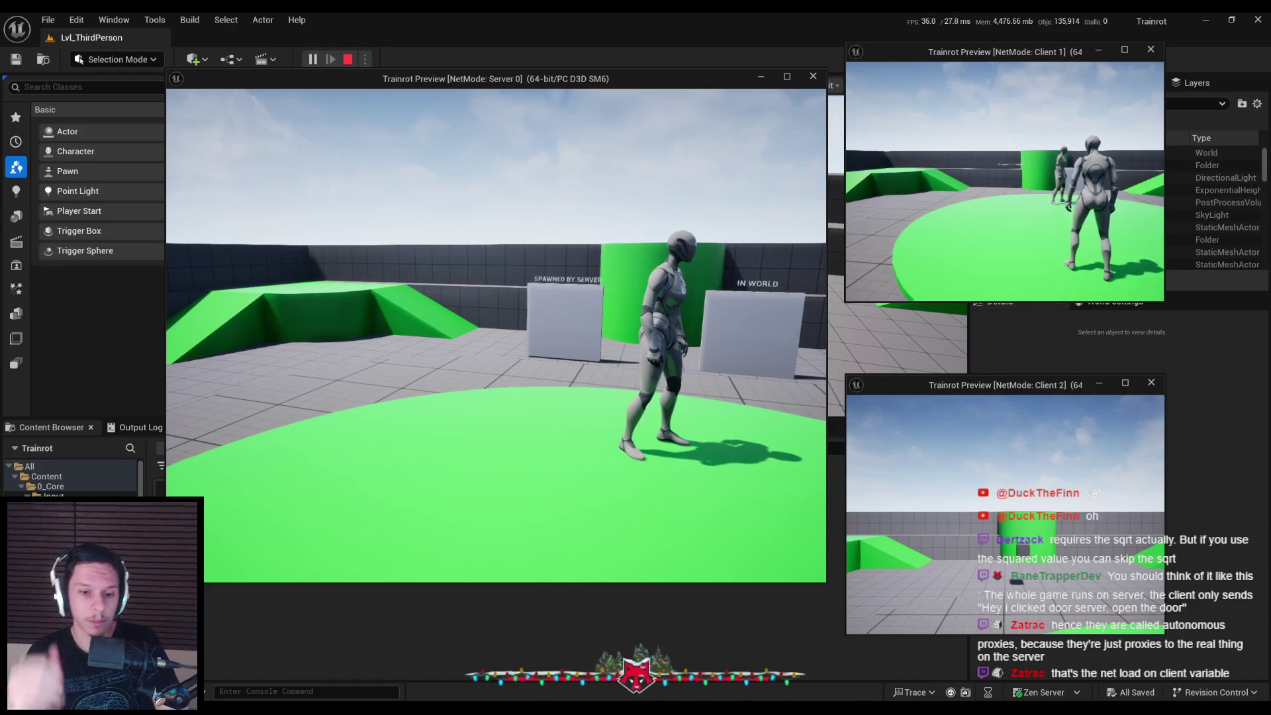
# Stop the running multiplayer Play-in-Editor session with Esc
pyautogui.press('Escape')
# In BP_TestDoor, filter Details for 'net load' to check Net Load on Client, then clear the filter
pyautogui.click(447, 655)
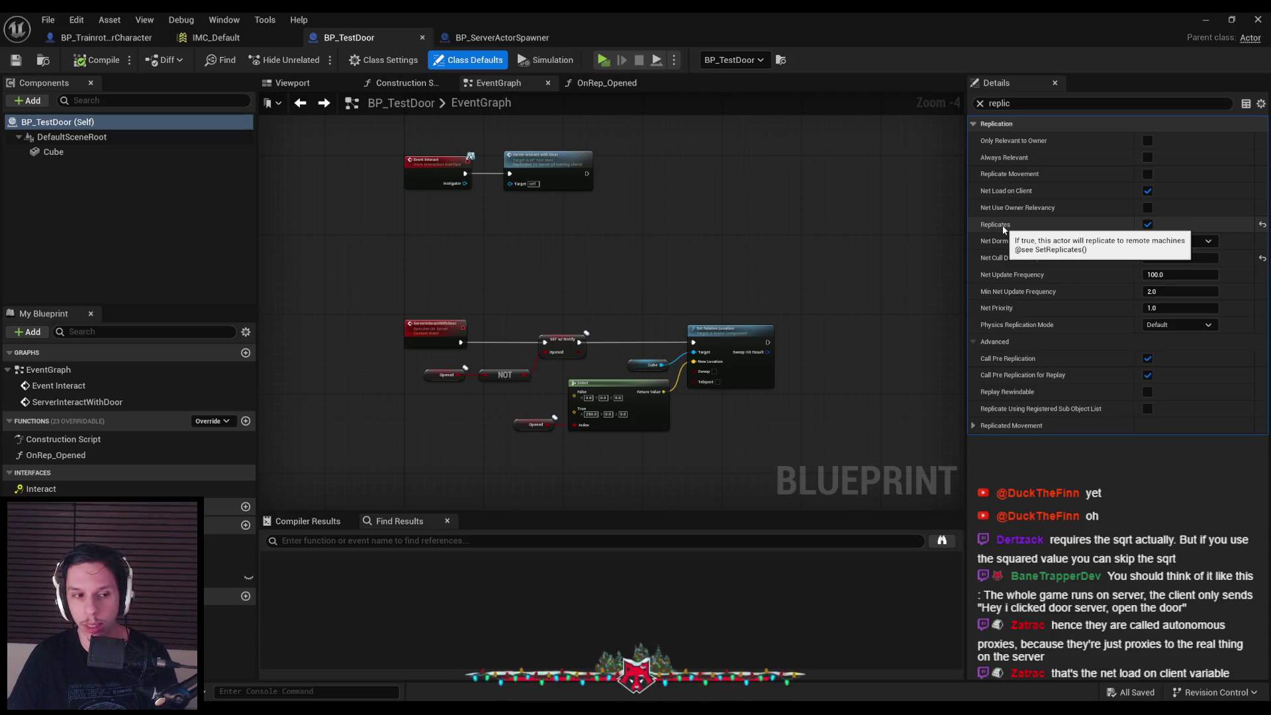
pyautogui.click(1033, 103)
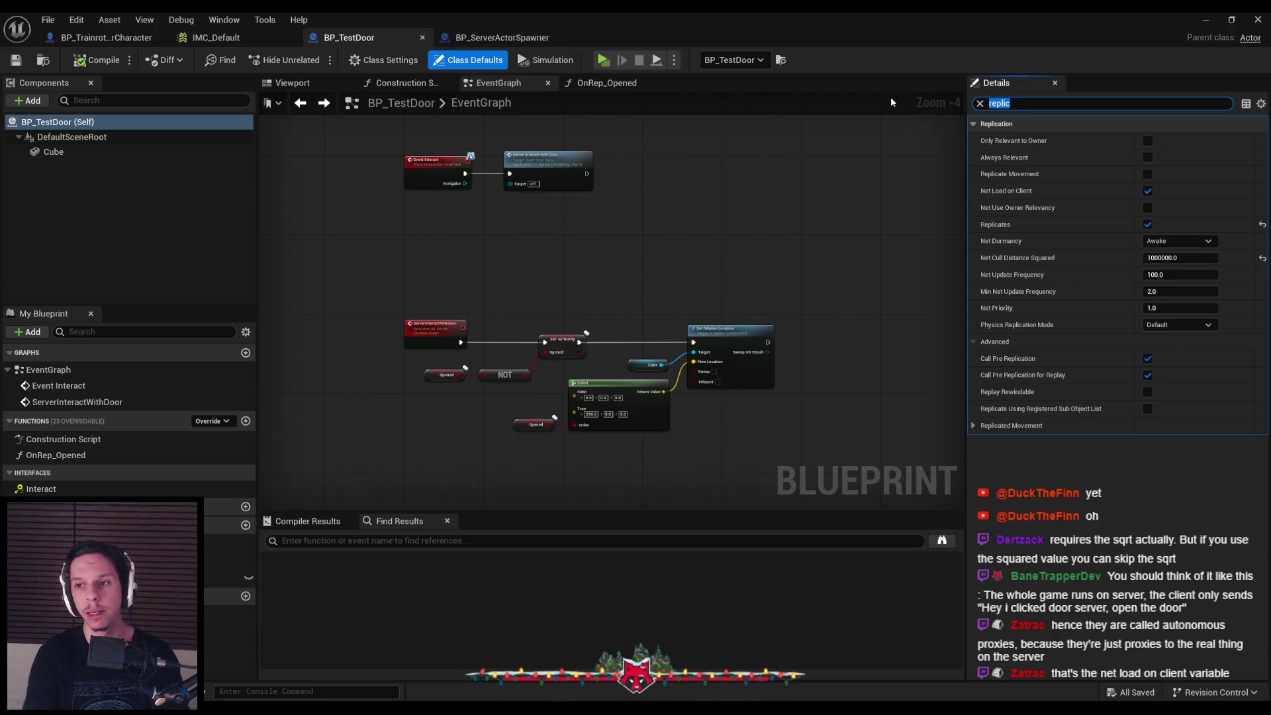
pyautogui.write('net load')
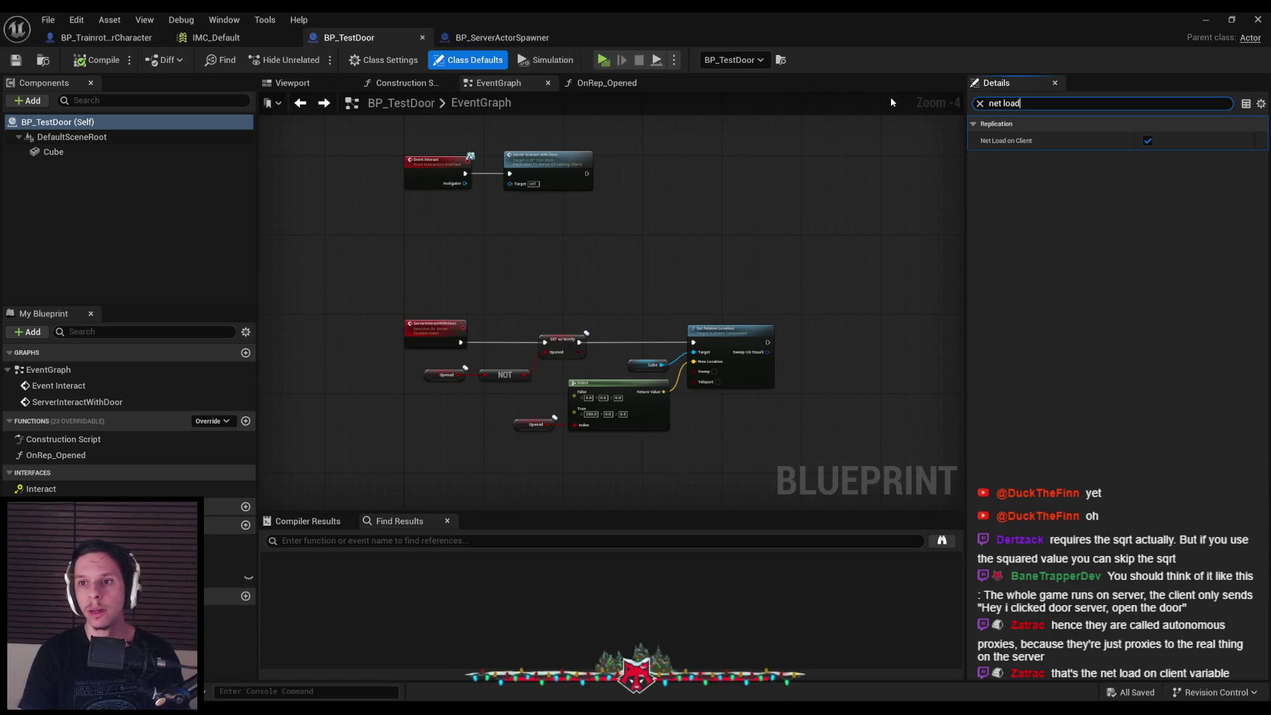
pyautogui.moveTo(1003, 143)
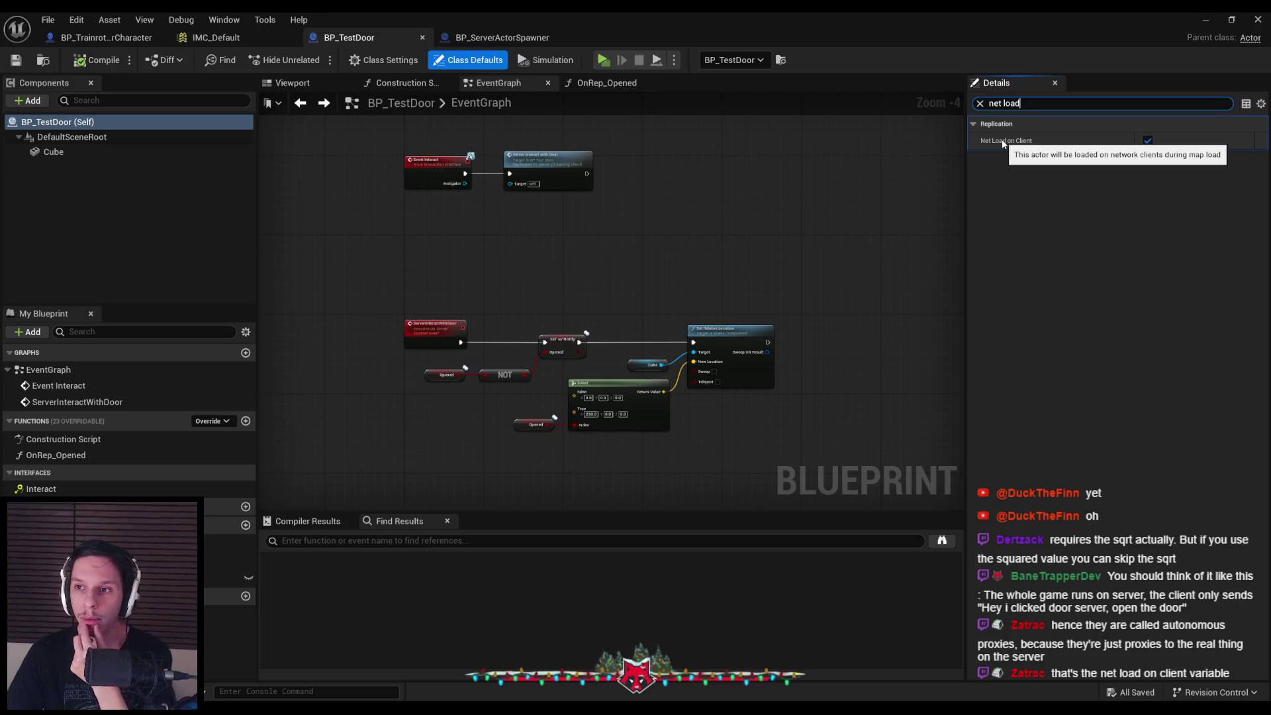
pyautogui.click(980, 103)
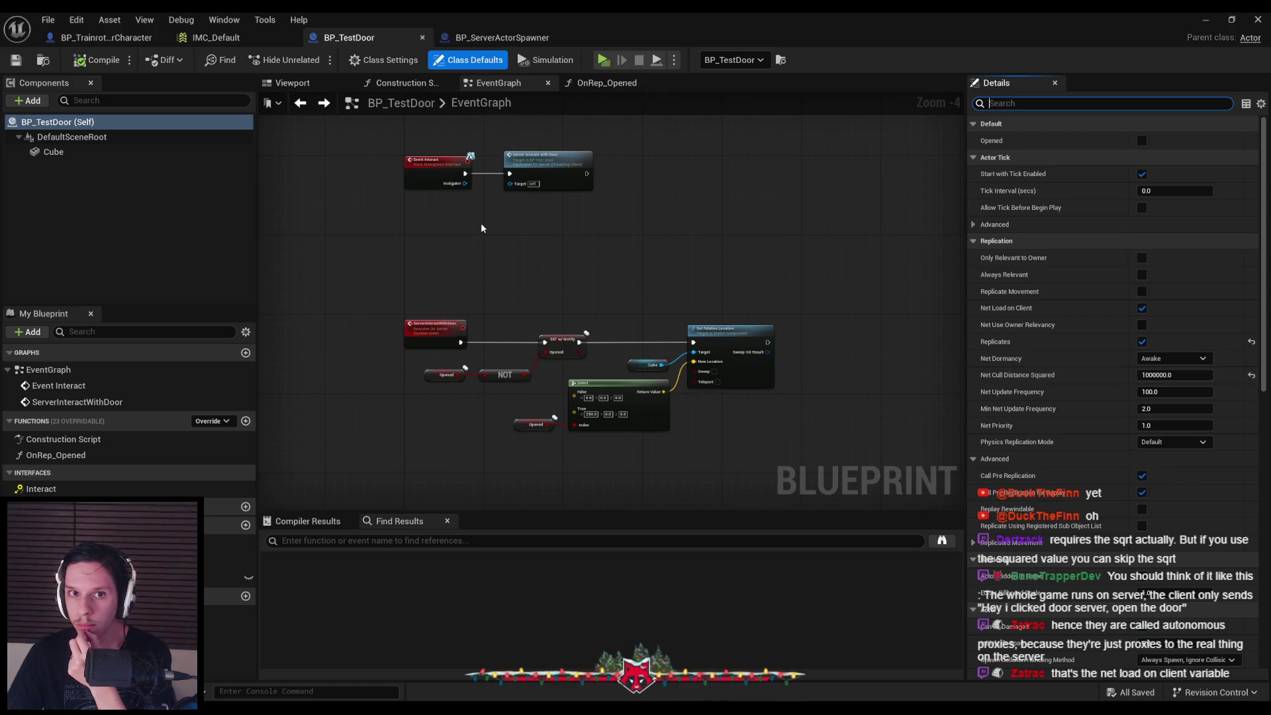
pyautogui.click(502, 37)
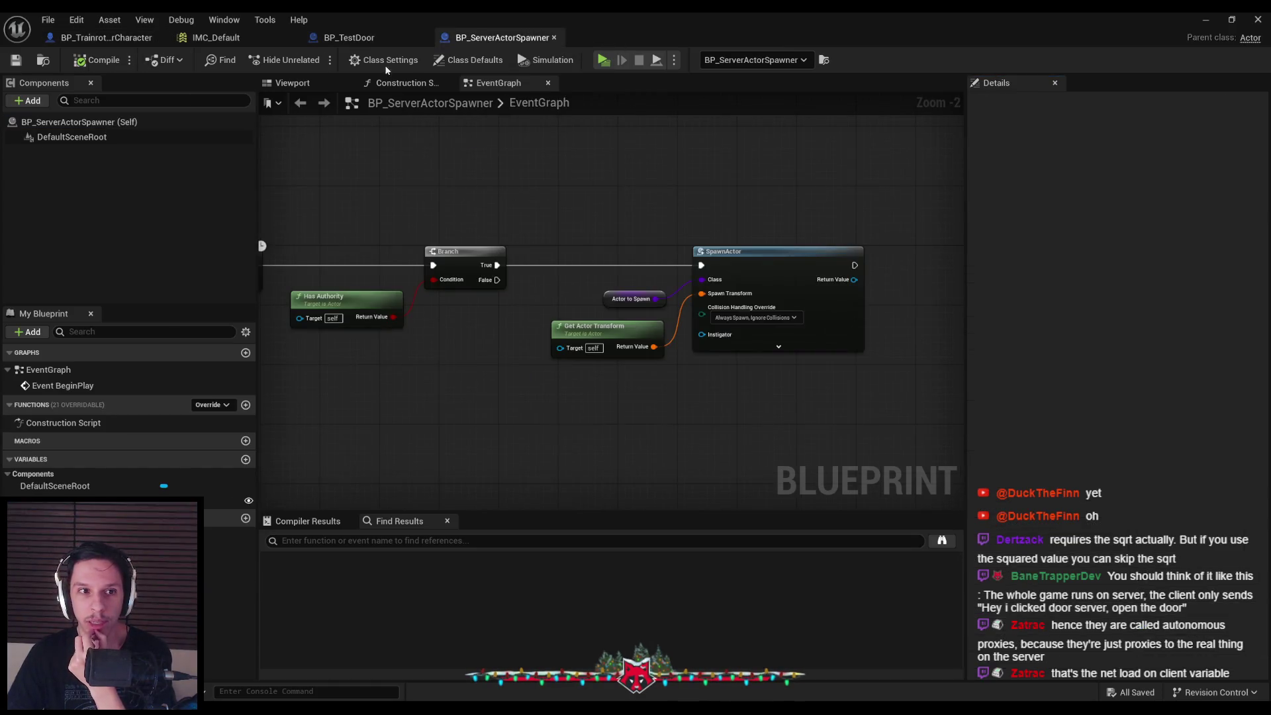
pyautogui.click(85, 123)
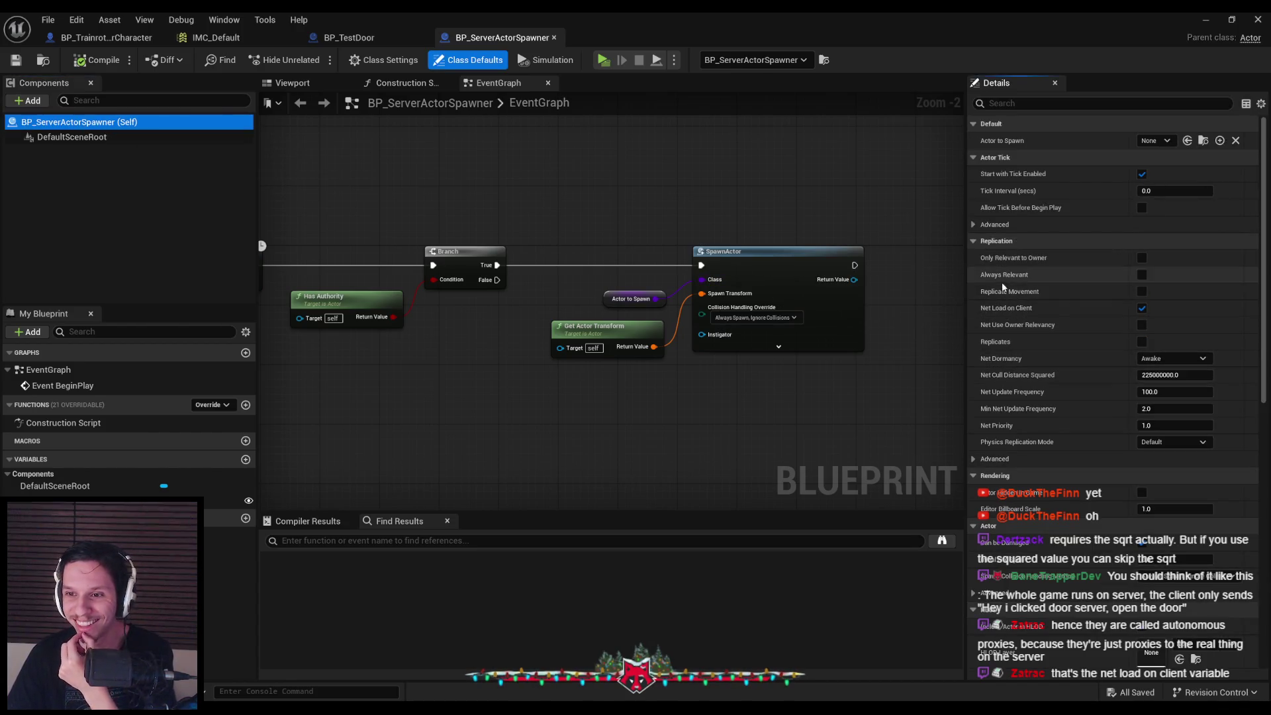
pyautogui.moveTo(1002, 345)
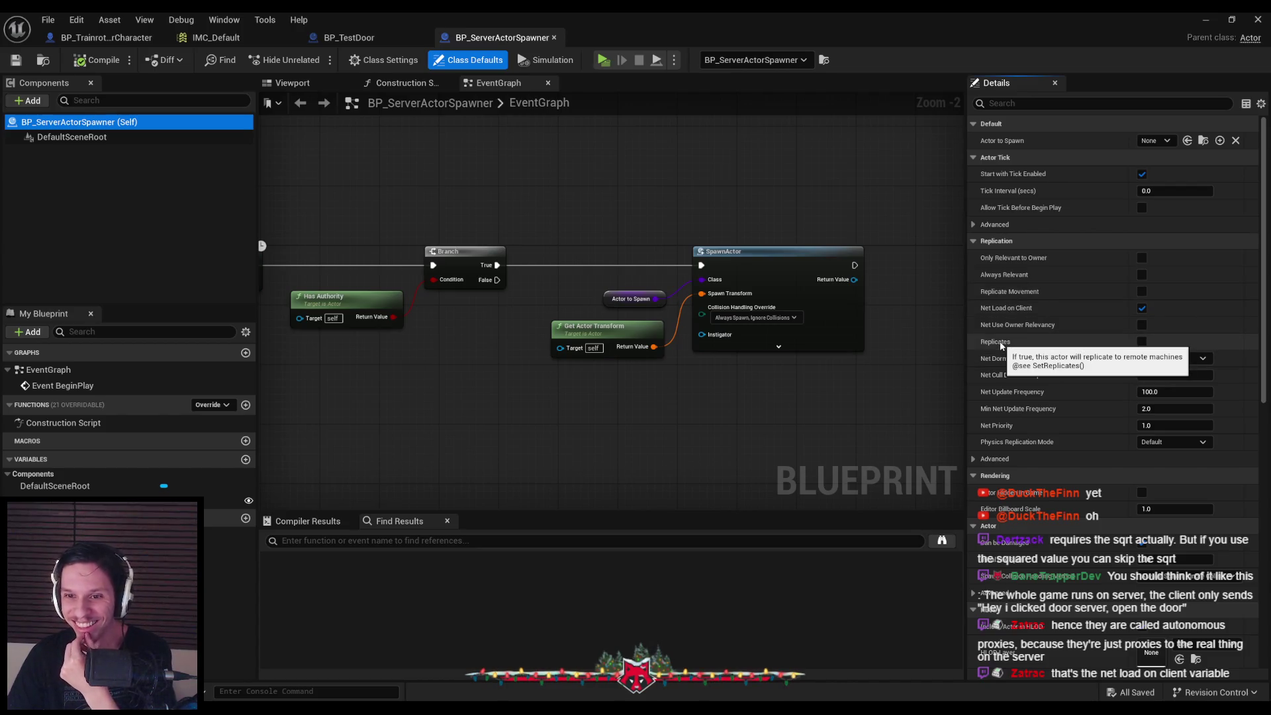
pyautogui.scroll(-1, 883, 346)
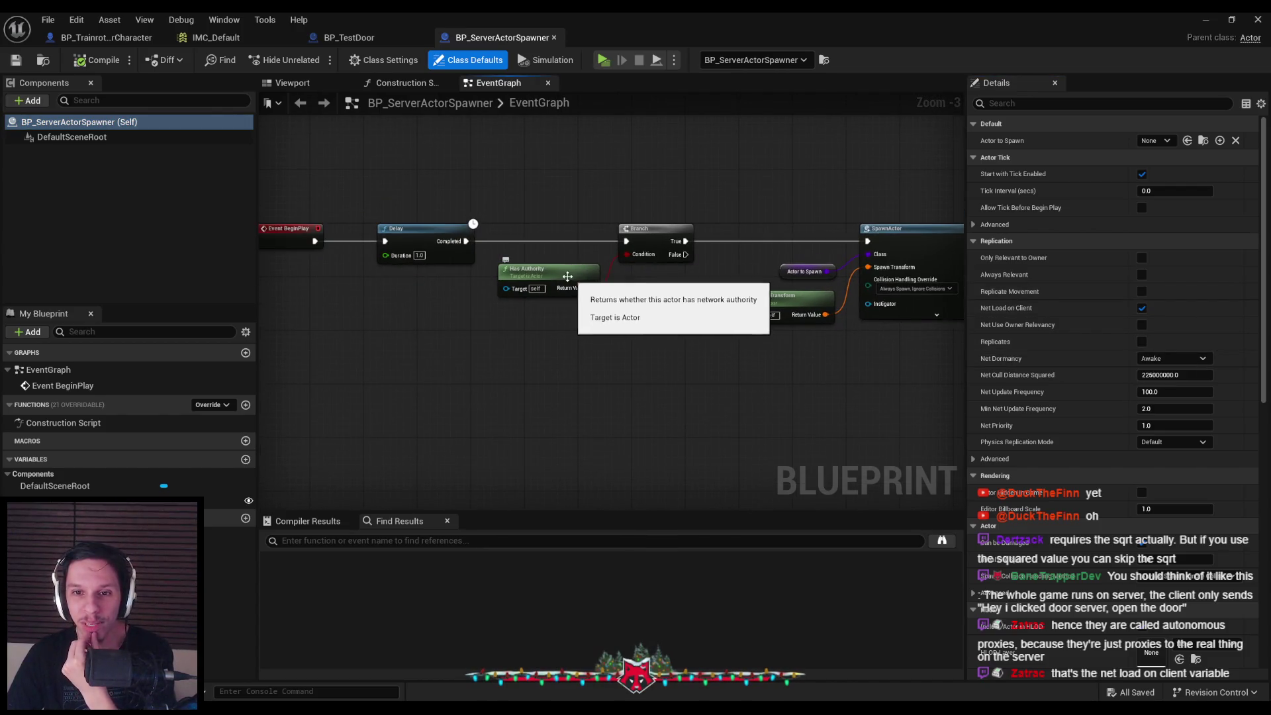
pyautogui.moveTo(567, 276); pyautogui.dragTo(428, 254)
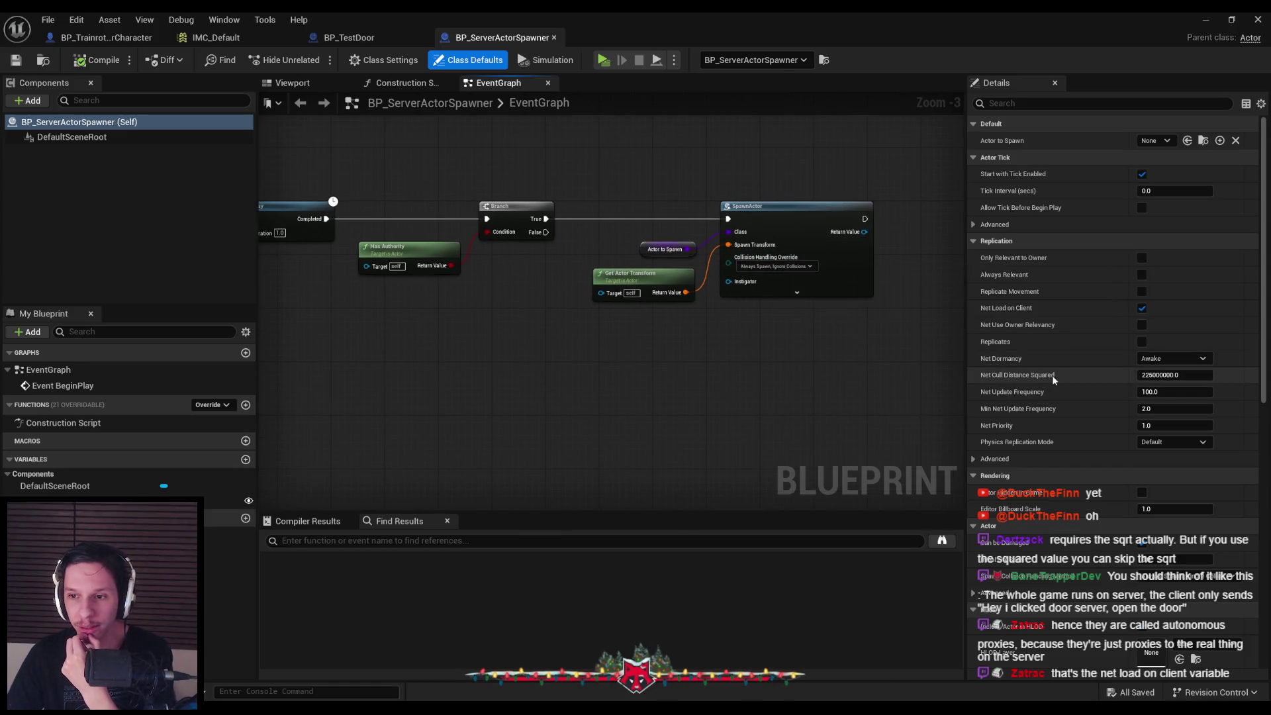
pyautogui.click(366, 43)
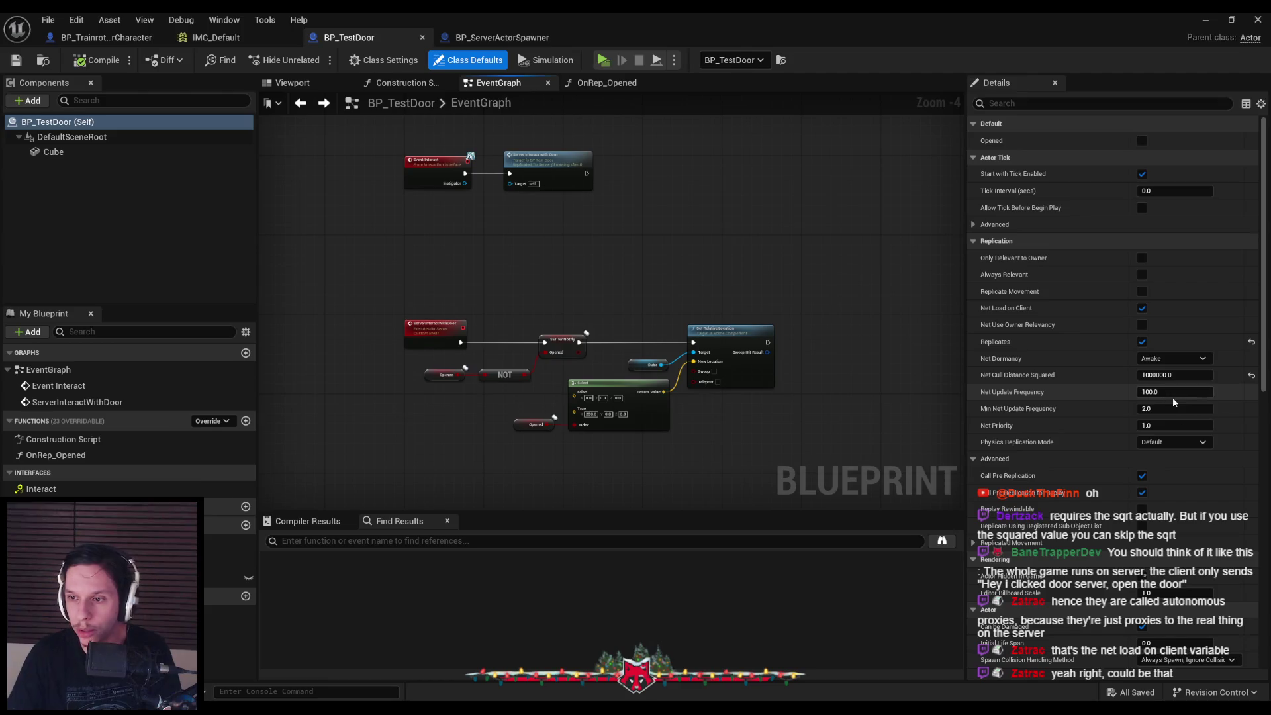
# Head back from BP_TestDoor toward the Lvl_ThirdPerson level editor window
pyautogui.moveTo(1007, 429)
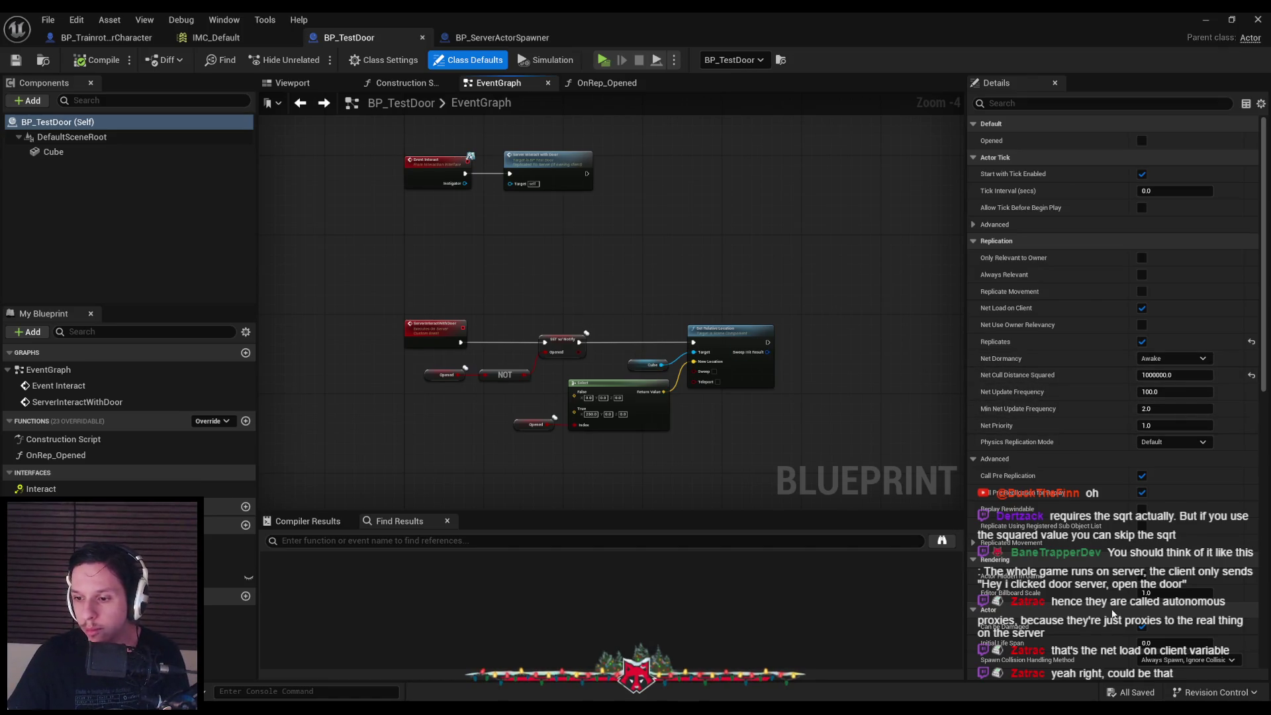
# Move the viewport camera toward the test boxes and launch PIE with a server and two clients
pyautogui.click(1206, 19)
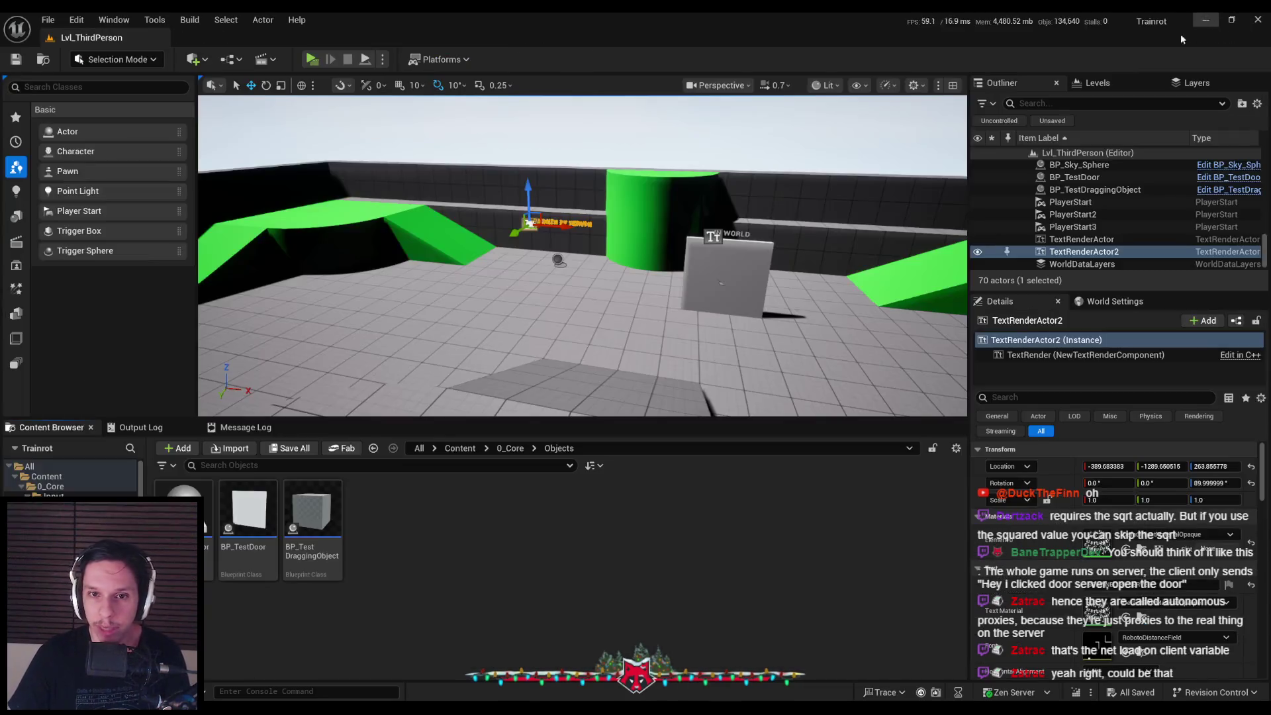
pyautogui.moveTo(651, 240)
pyautogui.mouseDown()
pyautogui.moveTo(641, 214)
pyautogui.moveTo(651, 240)
pyautogui.mouseUp()
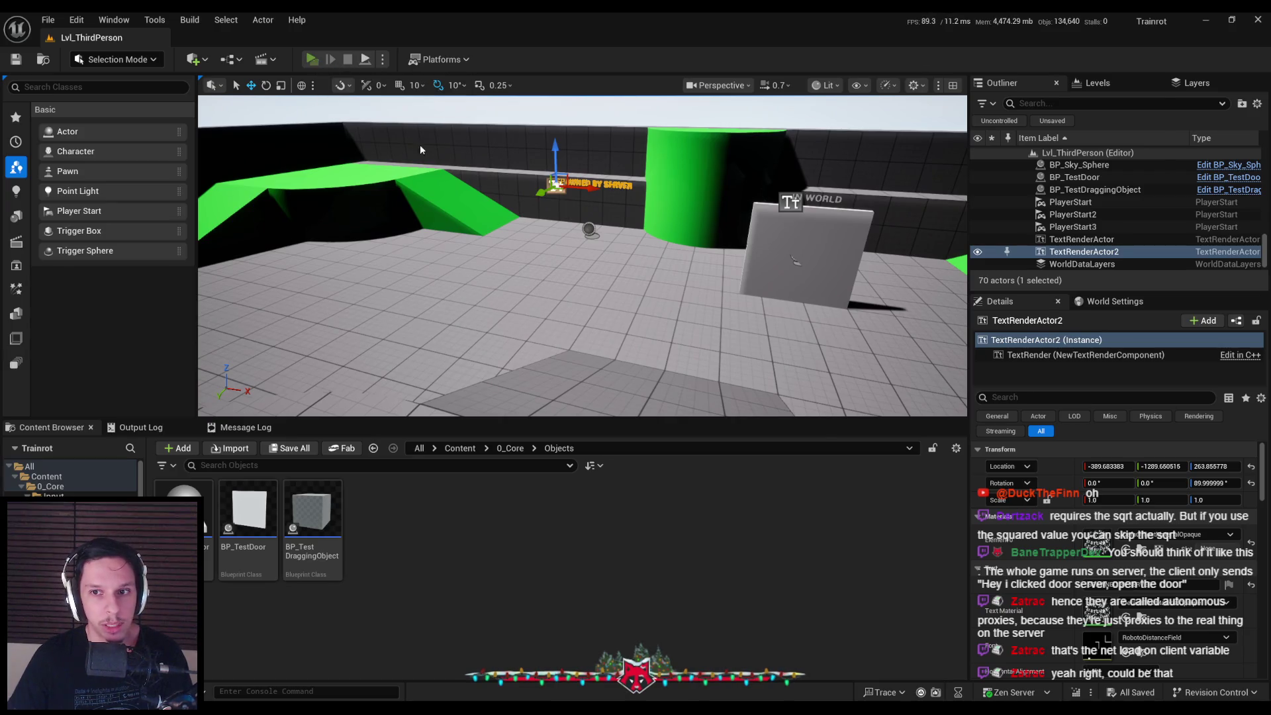
pyautogui.hotkey('alt', 'p')
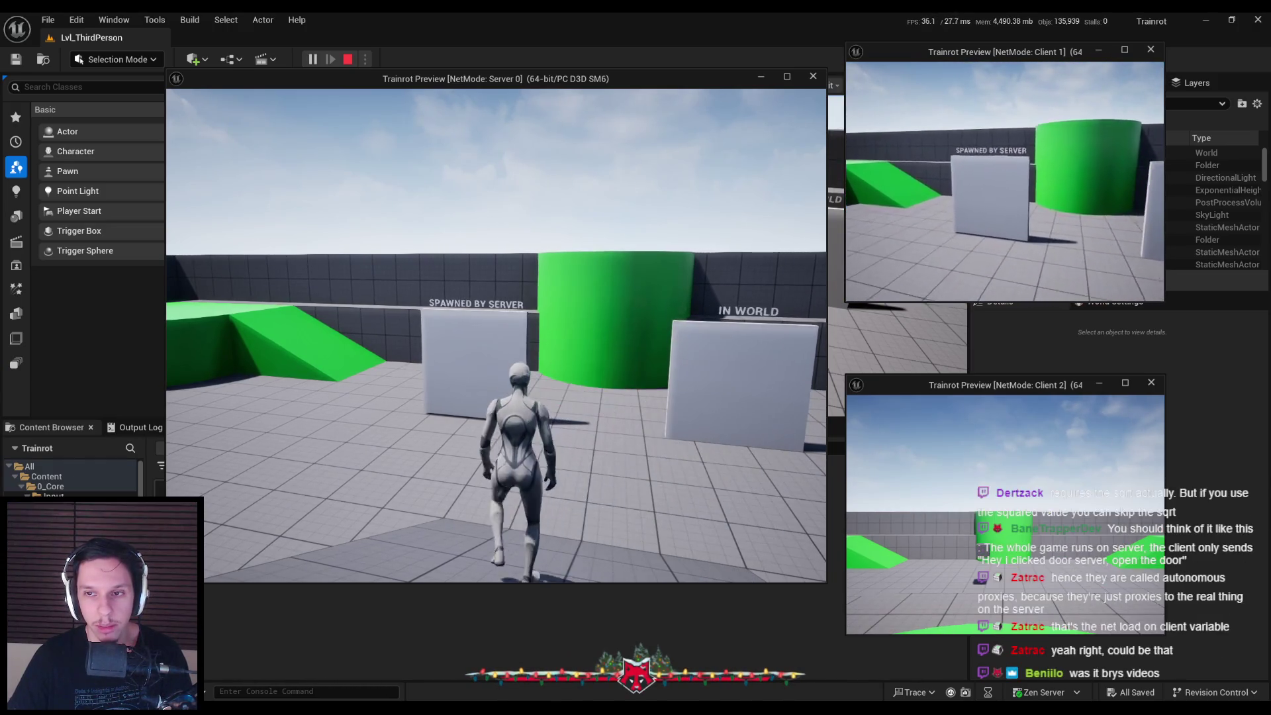
# Walk Client 1 across the arena toward the SPAWNED BY SERVER box and green ramp
pyautogui.press('s')
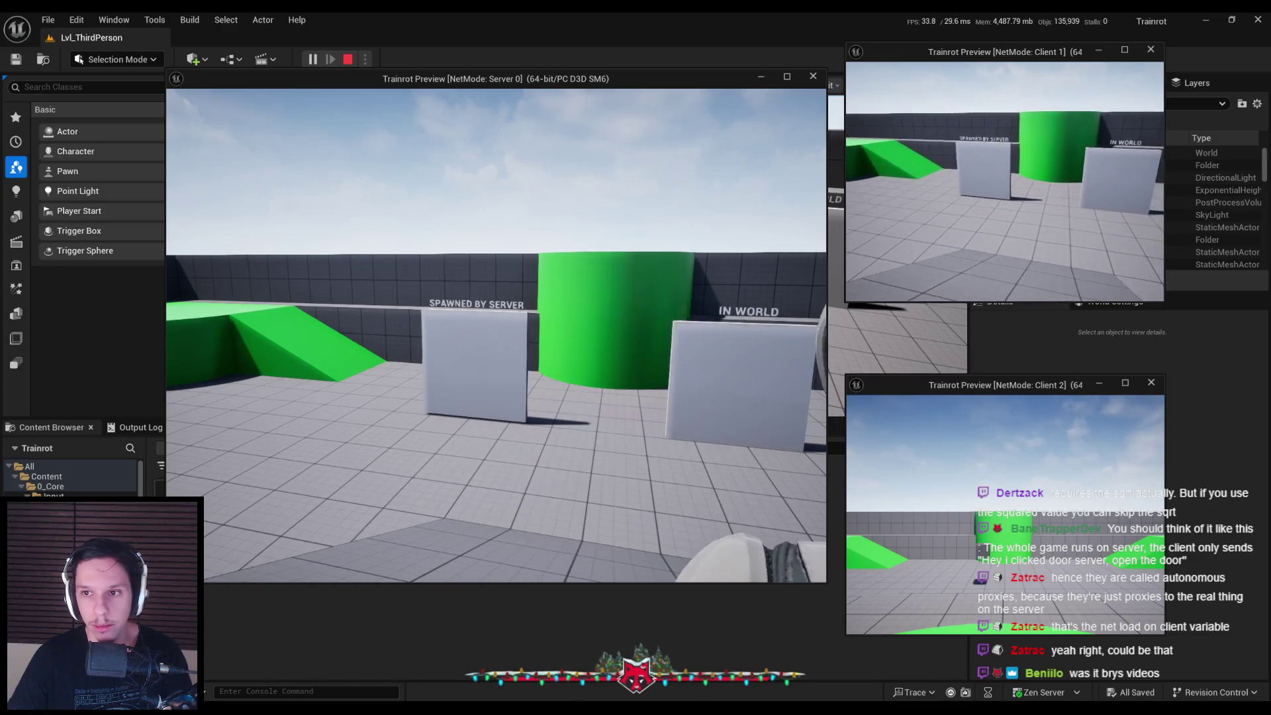
pyautogui.press('w')
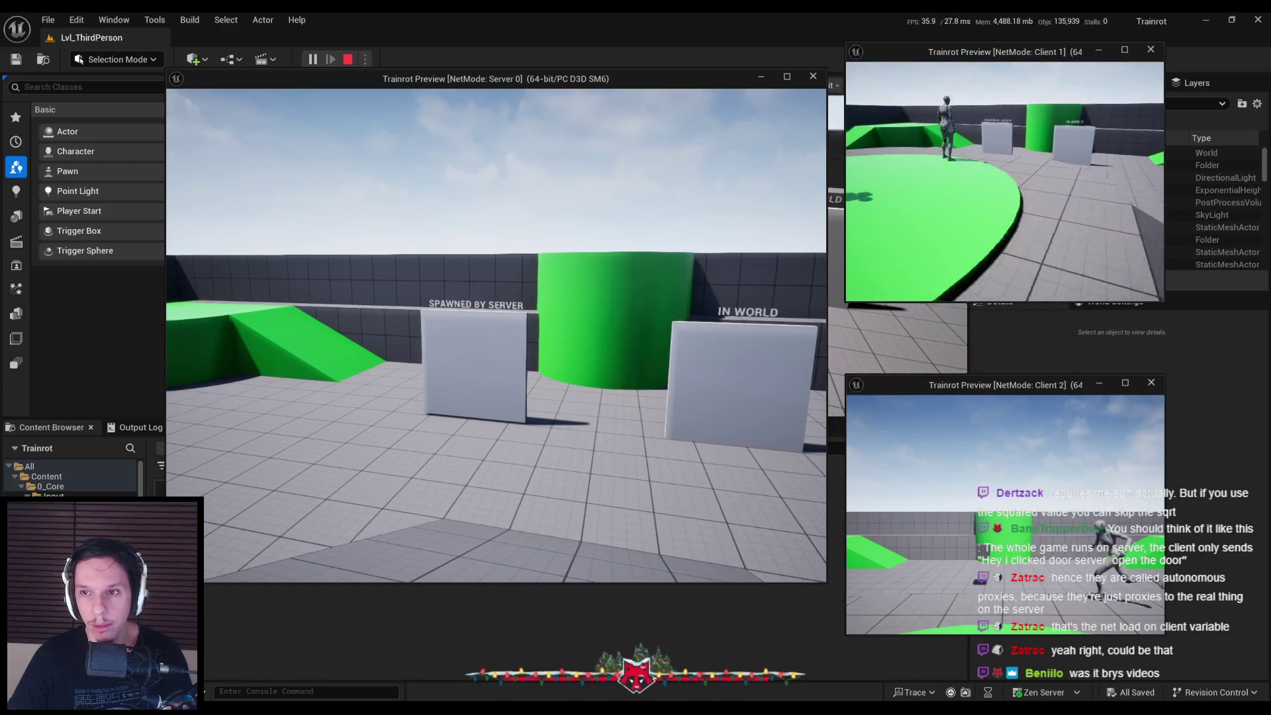
pyautogui.press('w')
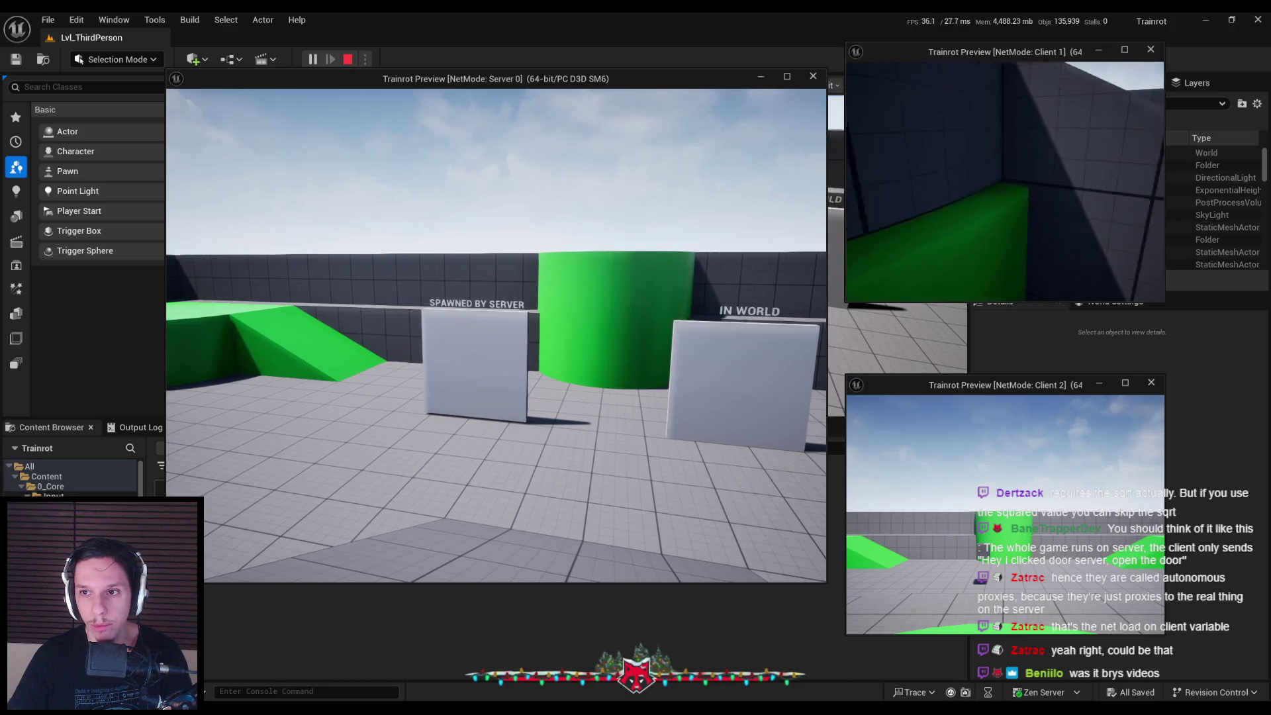
pyautogui.press('w')
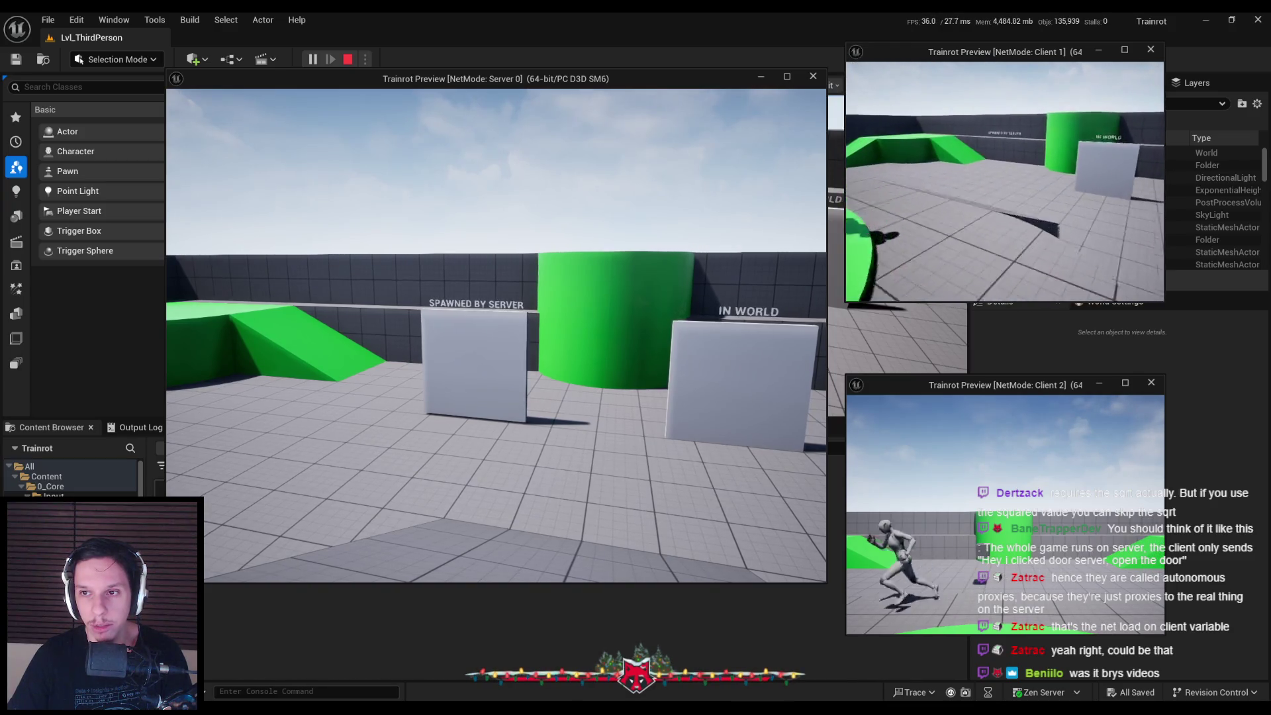
pyautogui.press('w')
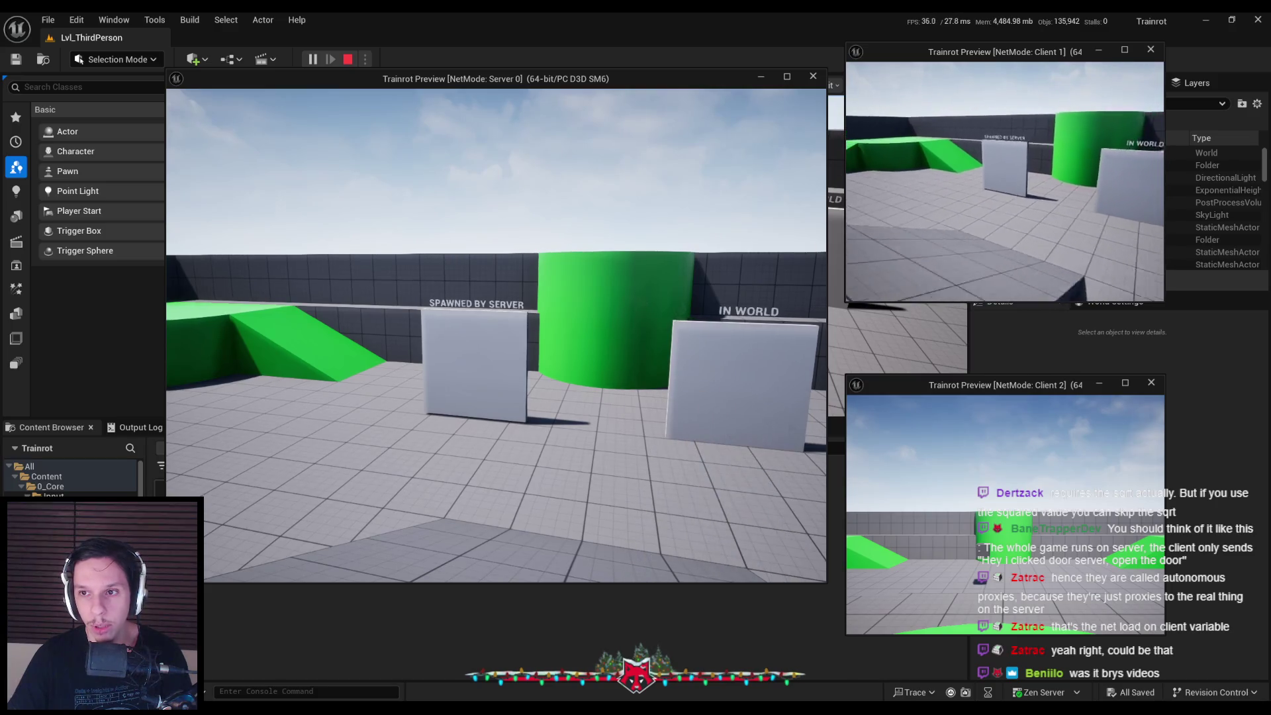
pyautogui.press('w')
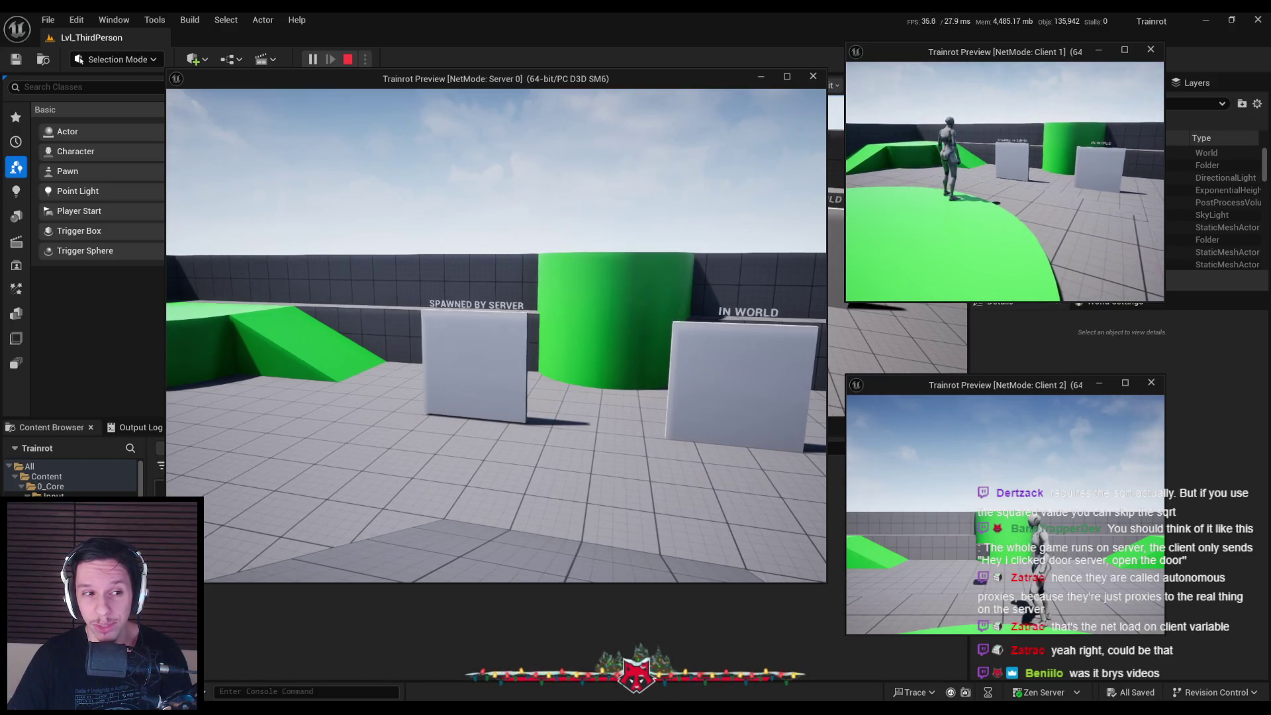
# Walk Client 1 up the grey ramp onto the green platform and expand its console
pyautogui.click(864, 113)
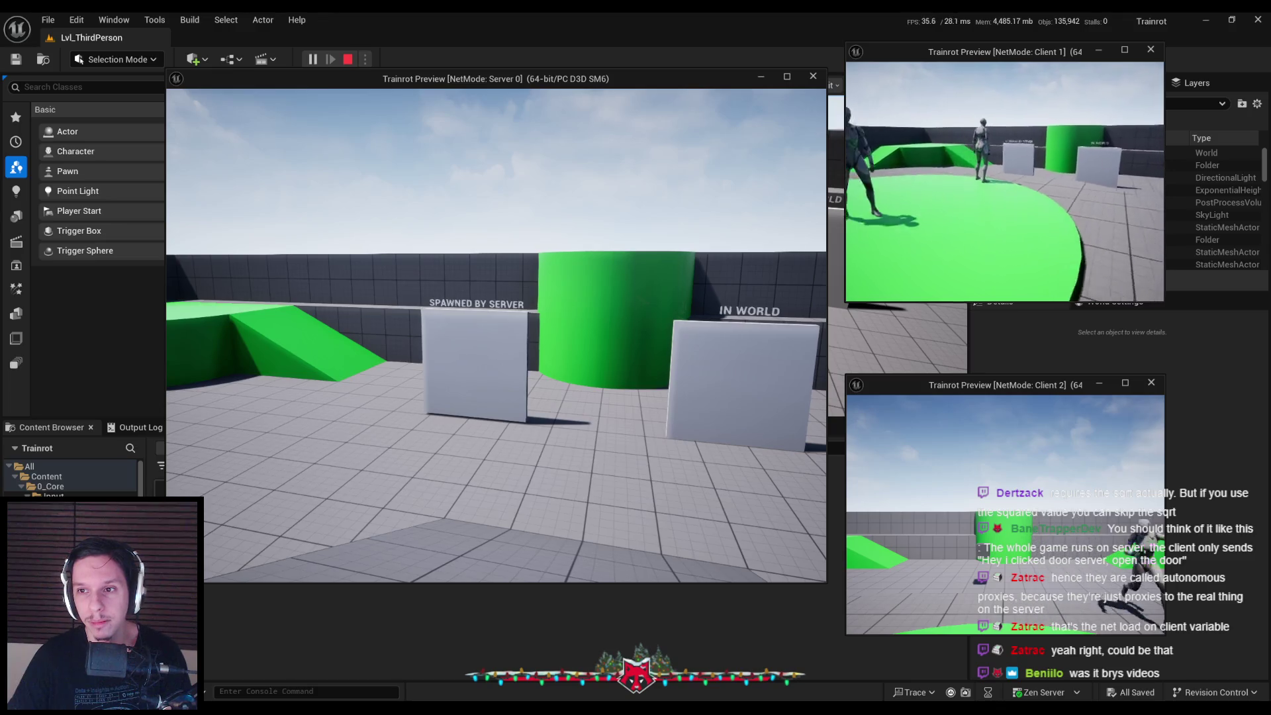
pyautogui.press('w')
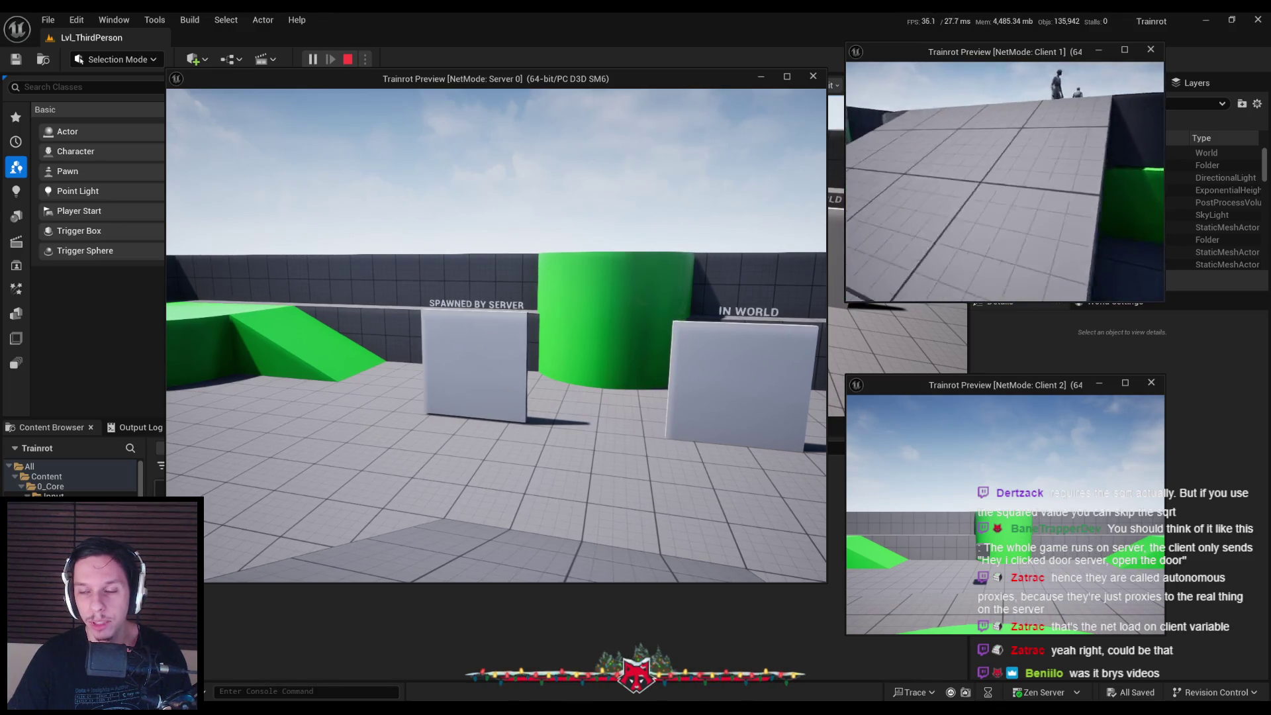
pyautogui.press('w')
pyautogui.press('`')
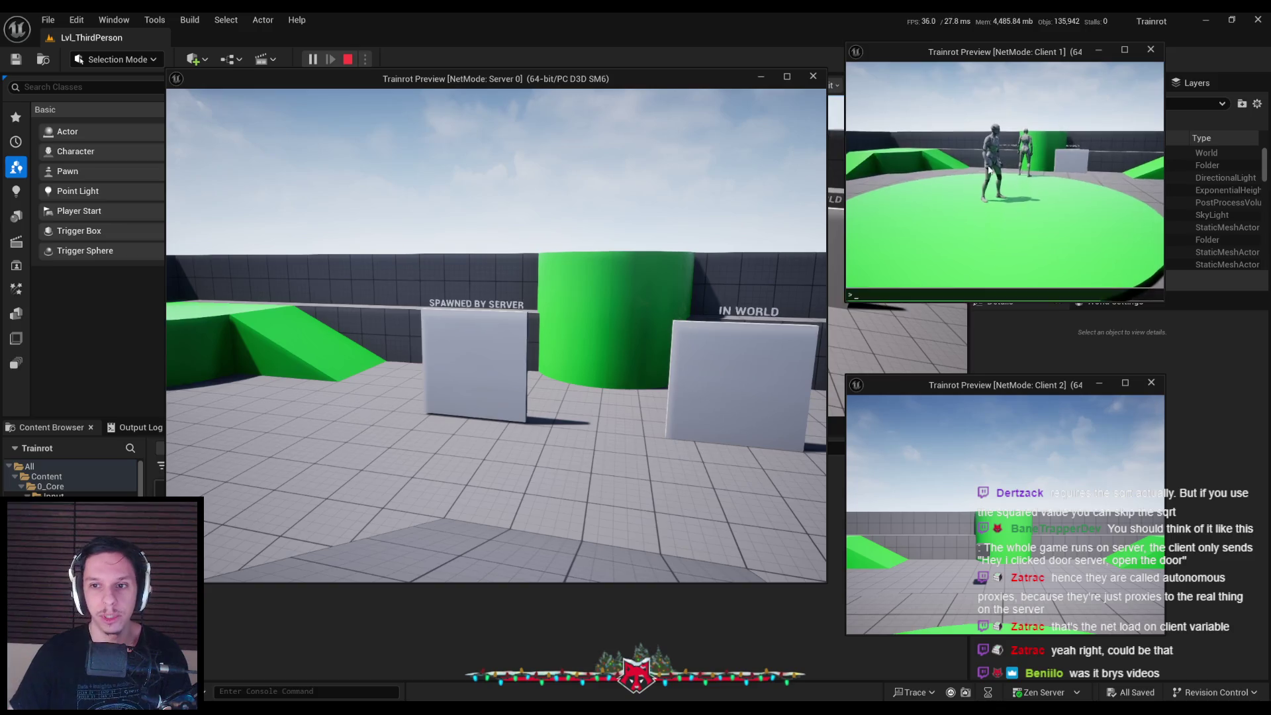
pyautogui.press('`')
# Browse the net command suggestions in Client 1's console looking for network emulation
pyautogui.write('n')
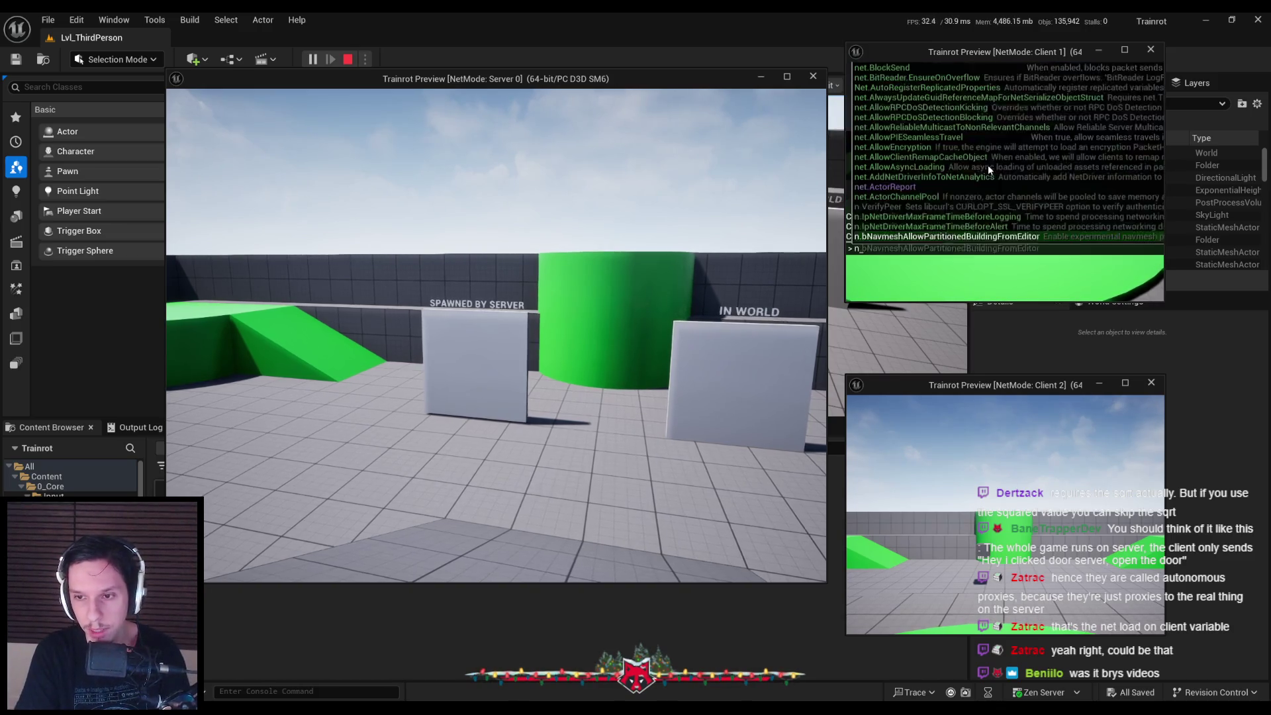
pyautogui.write('et_')
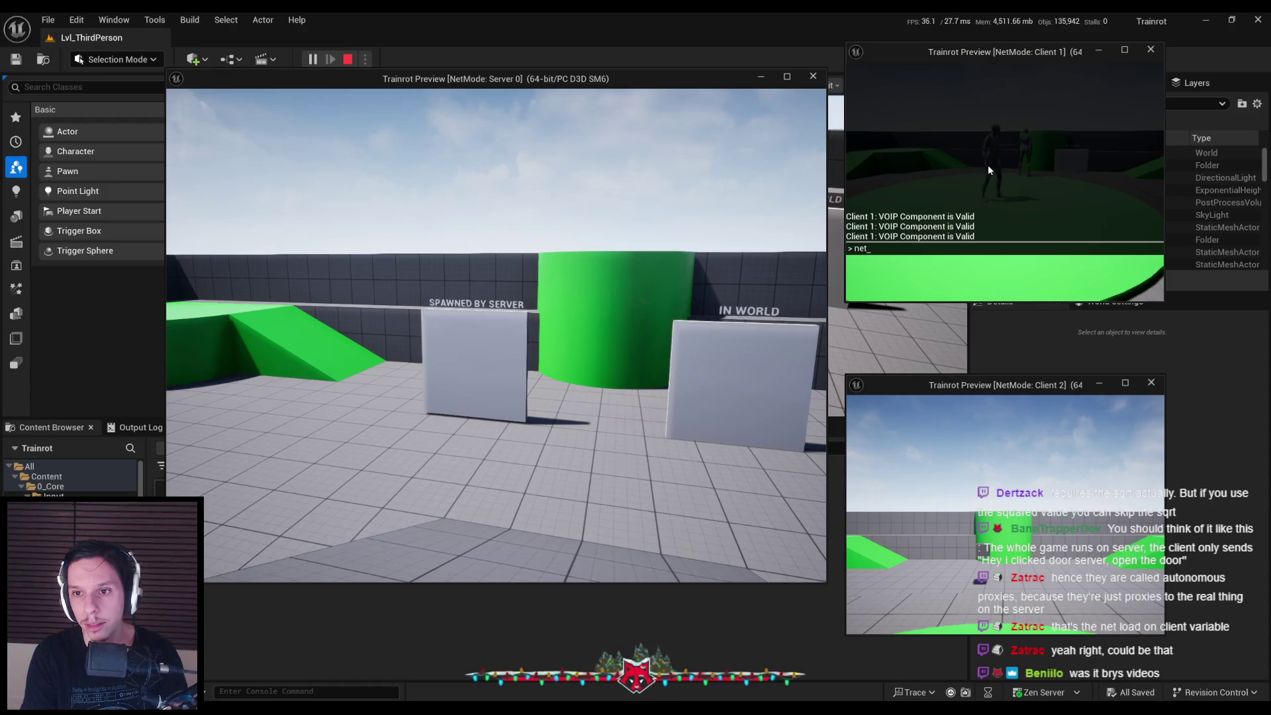
pyautogui.write('.')
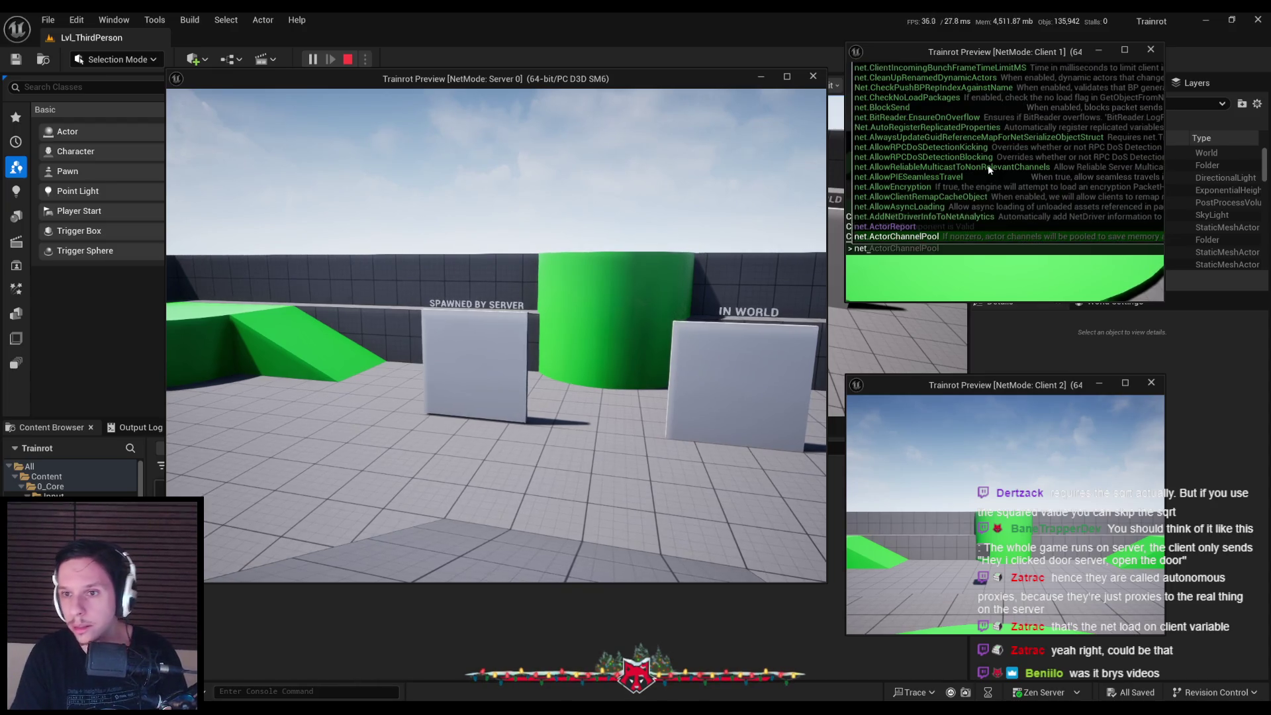
pyautogui.press('Up')
pyautogui.press('Up')
pyautogui.press('Up')
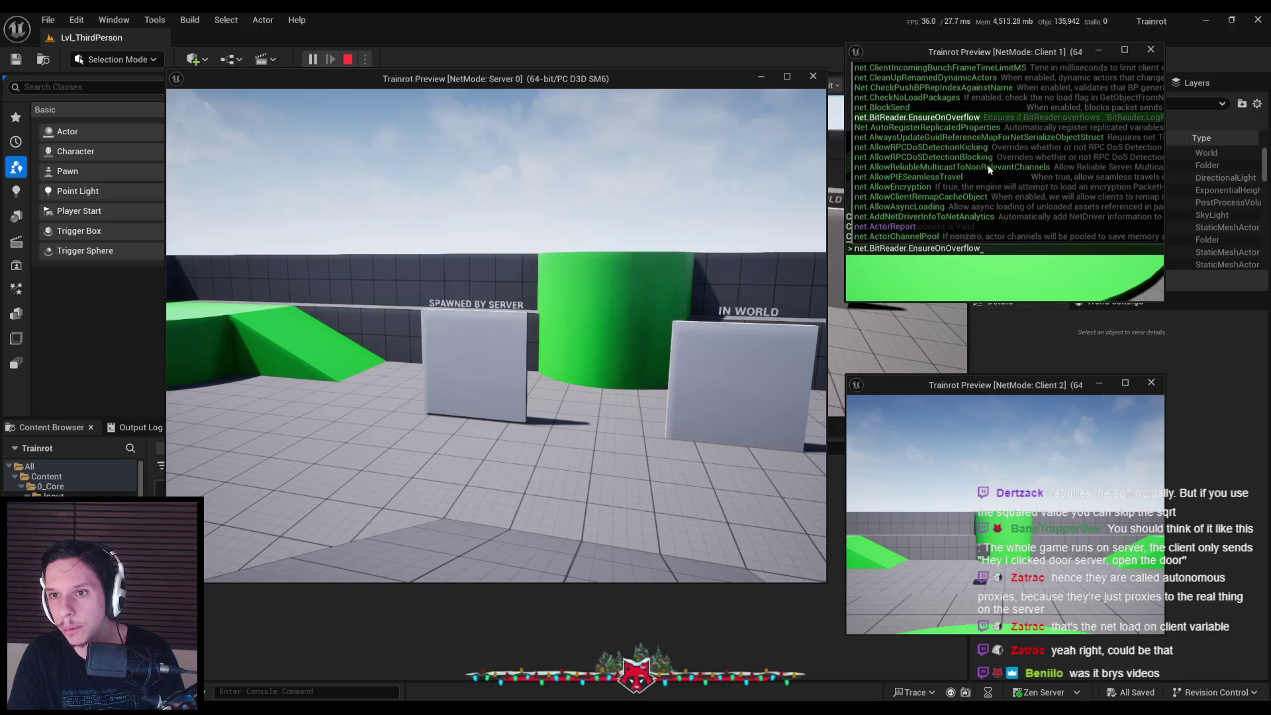
pyautogui.press('Up')
pyautogui.press('Up')
pyautogui.press('Up')
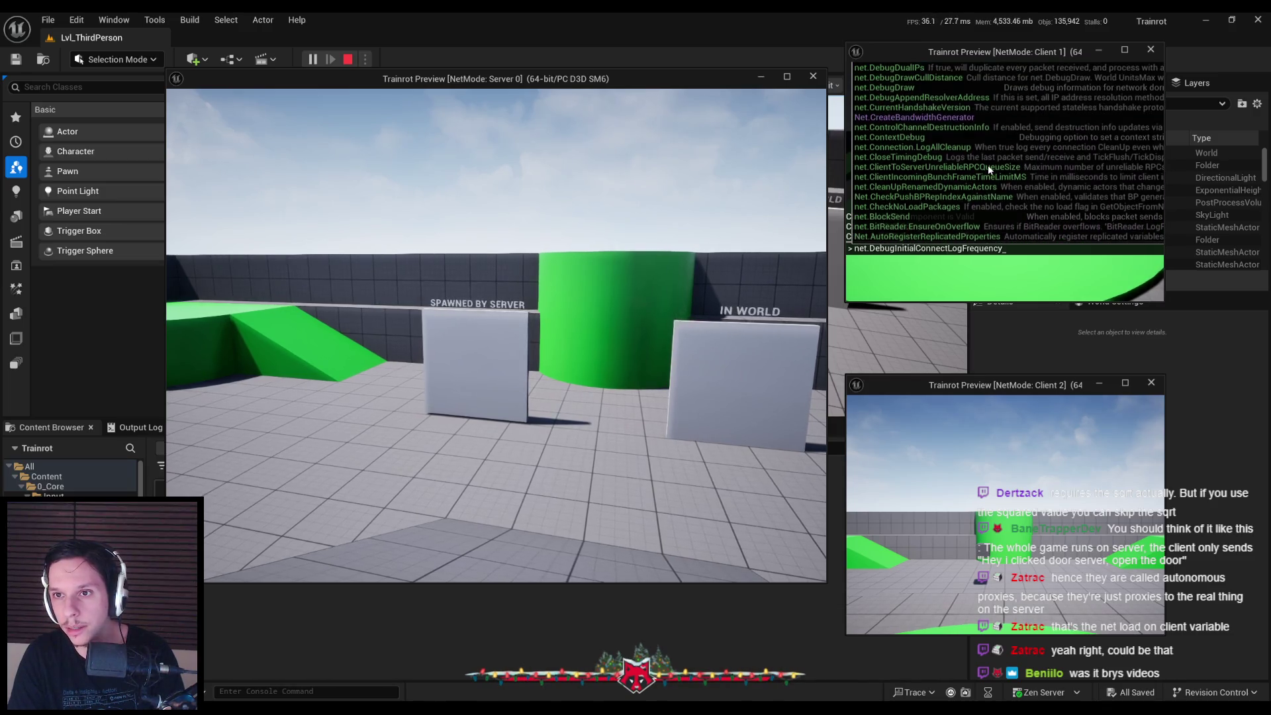
pyautogui.press('Up')
pyautogui.press('Up')
pyautogui.press('Up')
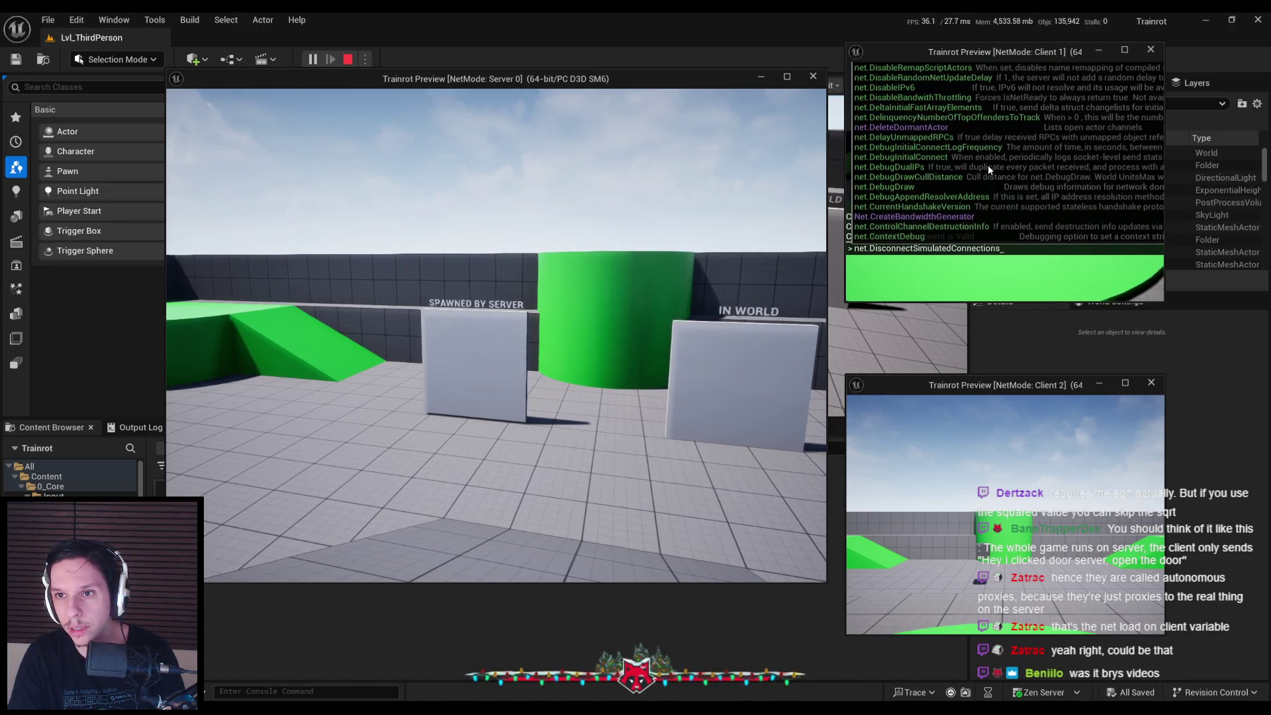
pyautogui.press('Up')
pyautogui.press('Up')
pyautogui.press('Up')
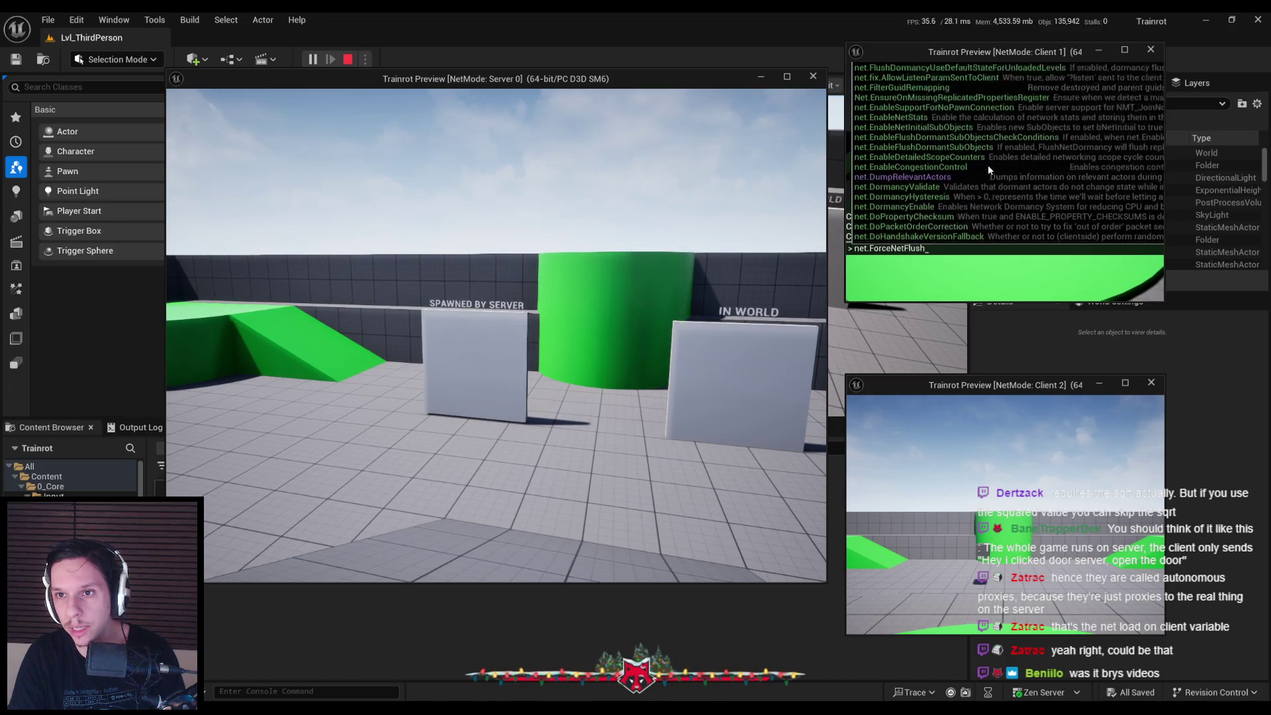
pyautogui.press('Up')
pyautogui.press('Up')
pyautogui.press('Up')
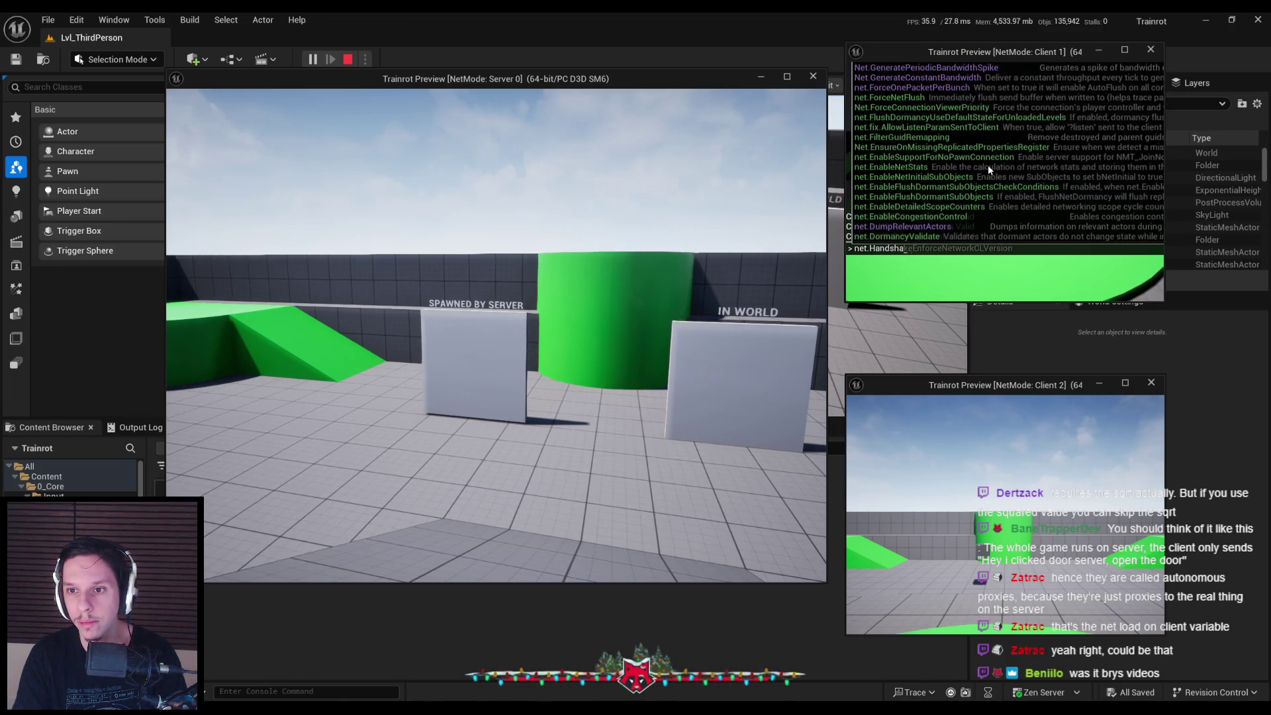
pyautogui.press('BackSpace')
pyautogui.press('BackSpace')
pyautogui.press('BackSpace')
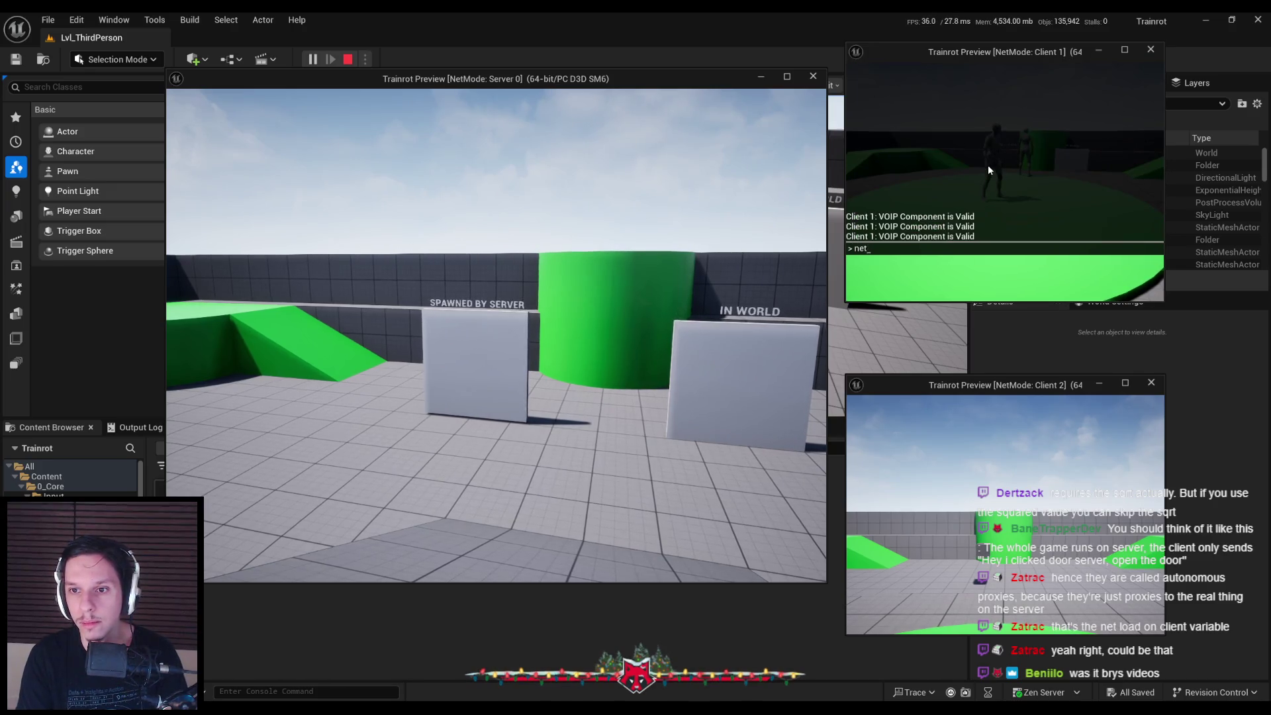
pyautogui.press('BackSpace')
pyautogui.press('BackSpace')
pyautogui.press('BackSpace')
# Search 'latenc', then browse net commands up to net.DormancyValidate and close the console
pyautogui.write('latenc')
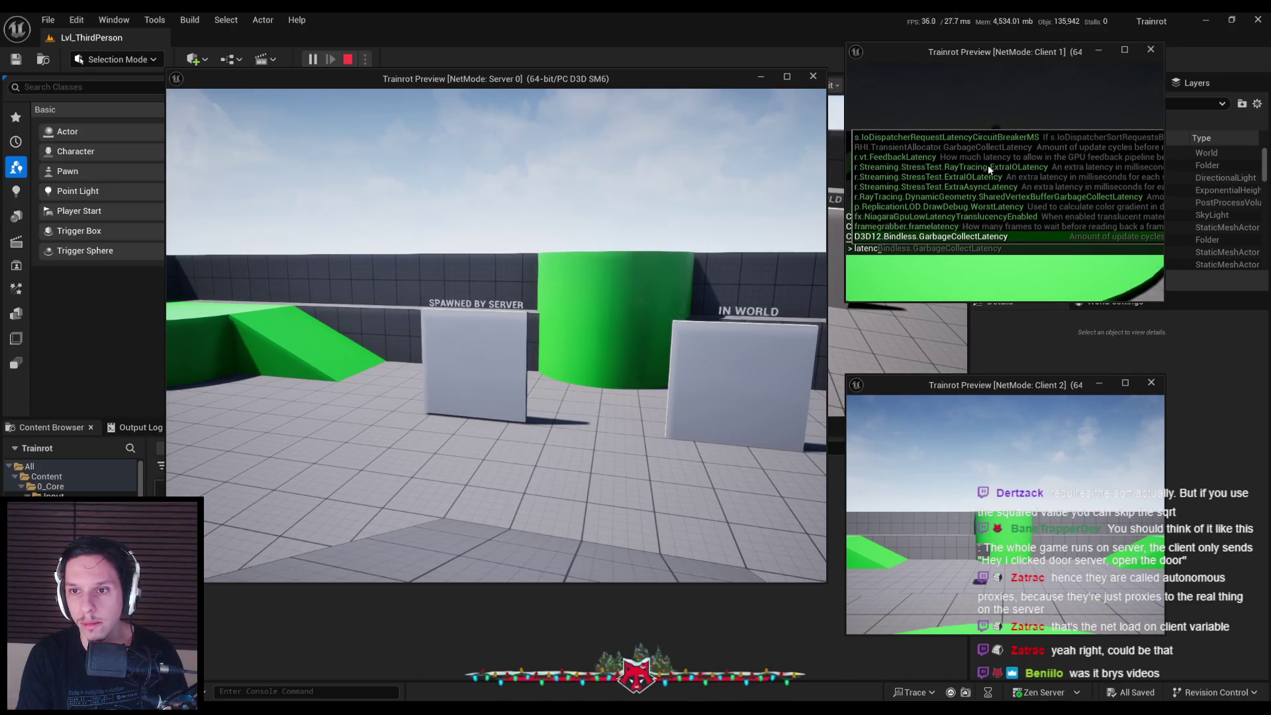
pyautogui.press('BackSpace')
pyautogui.press('BackSpace')
pyautogui.press('BackSpace')
pyautogui.write('net')
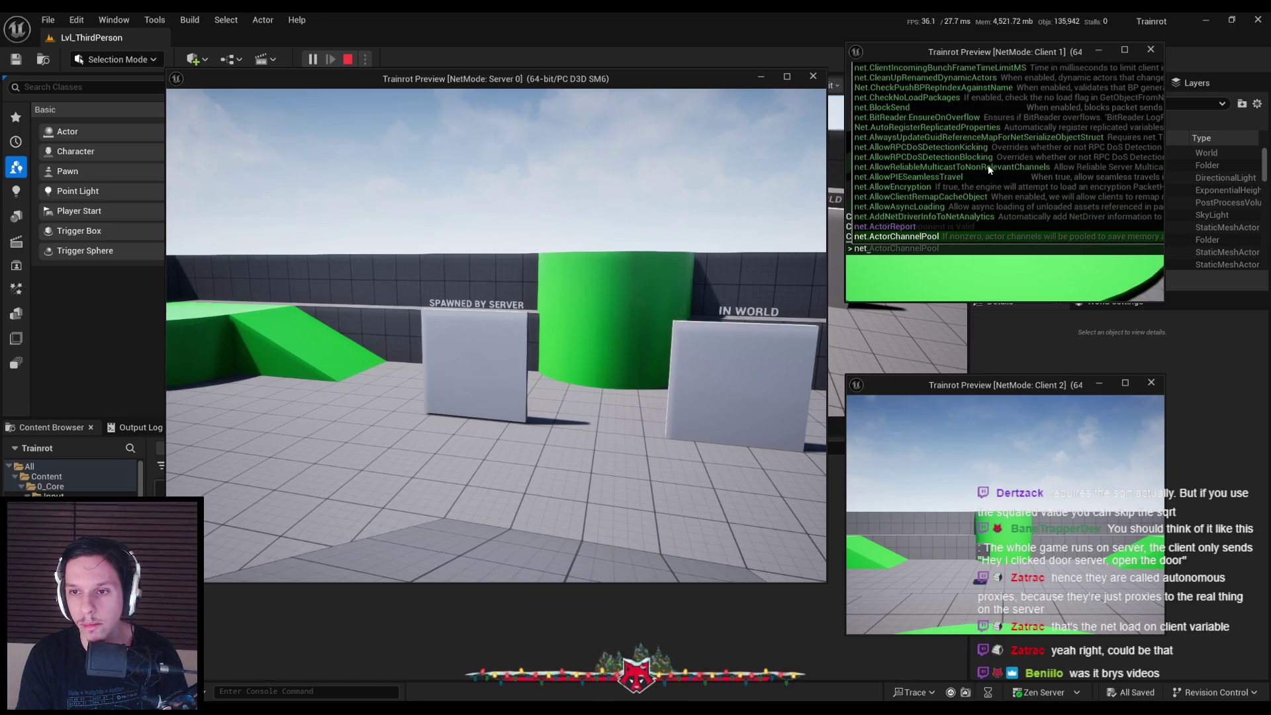
pyautogui.press('Up')
pyautogui.press('Up')
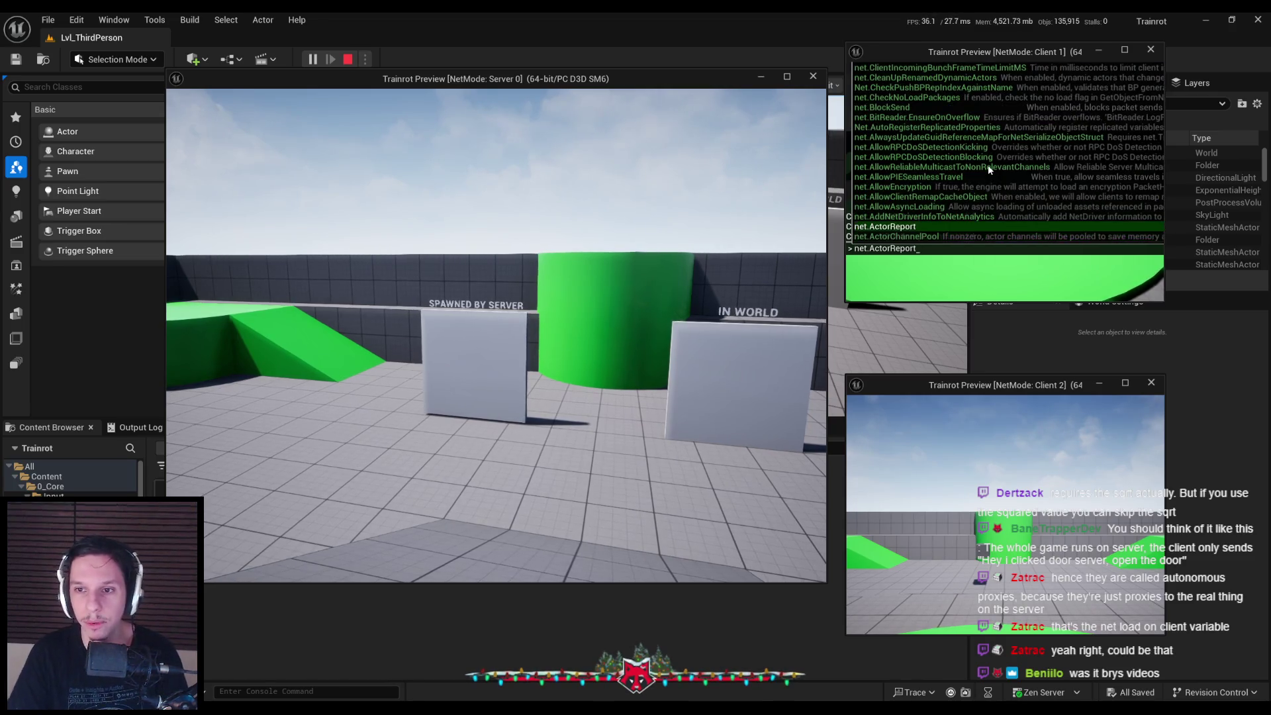
pyautogui.press('Up')
pyautogui.press('Up')
pyautogui.press('Up')
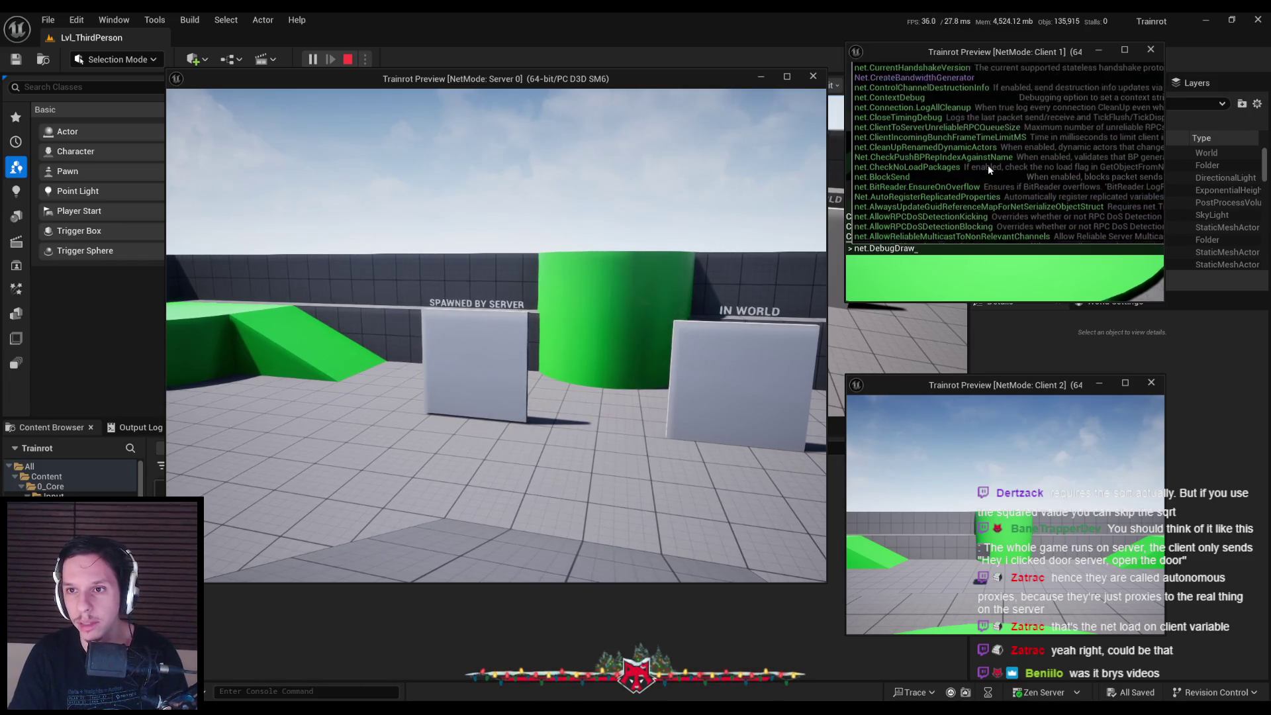
pyautogui.press('Up')
pyautogui.press('Up')
pyautogui.press('Up')
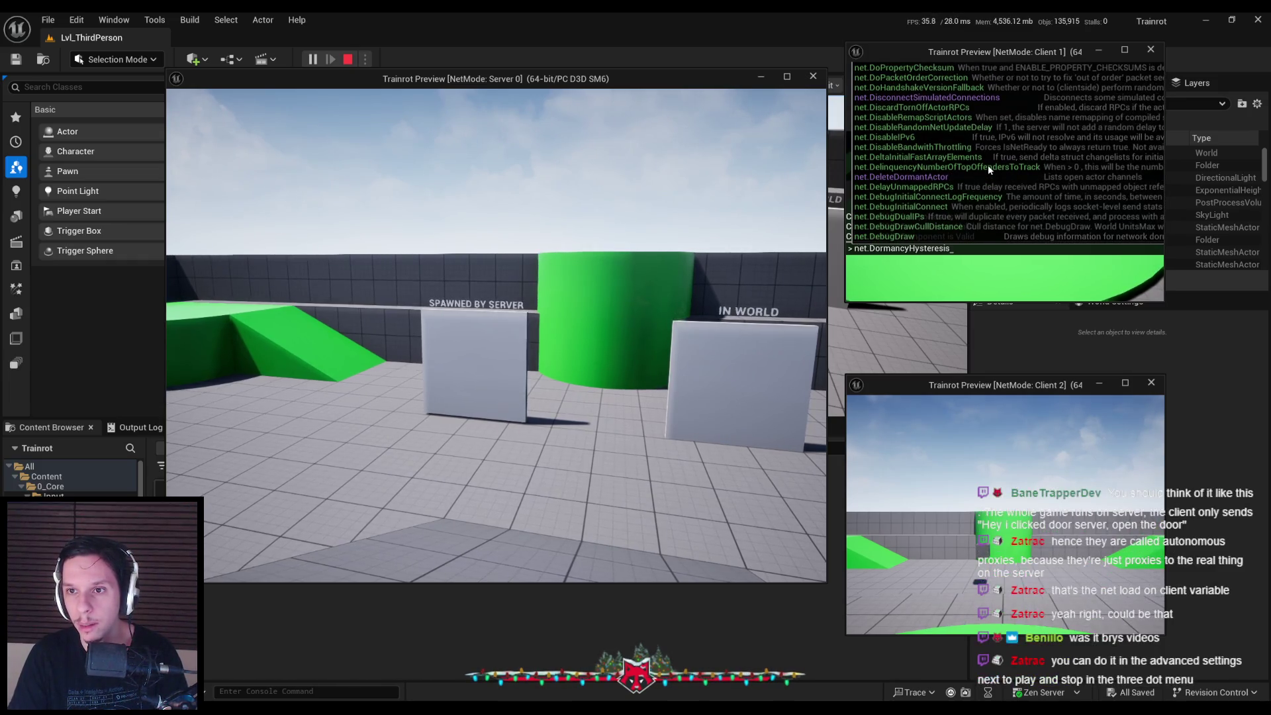
pyautogui.press('Up')
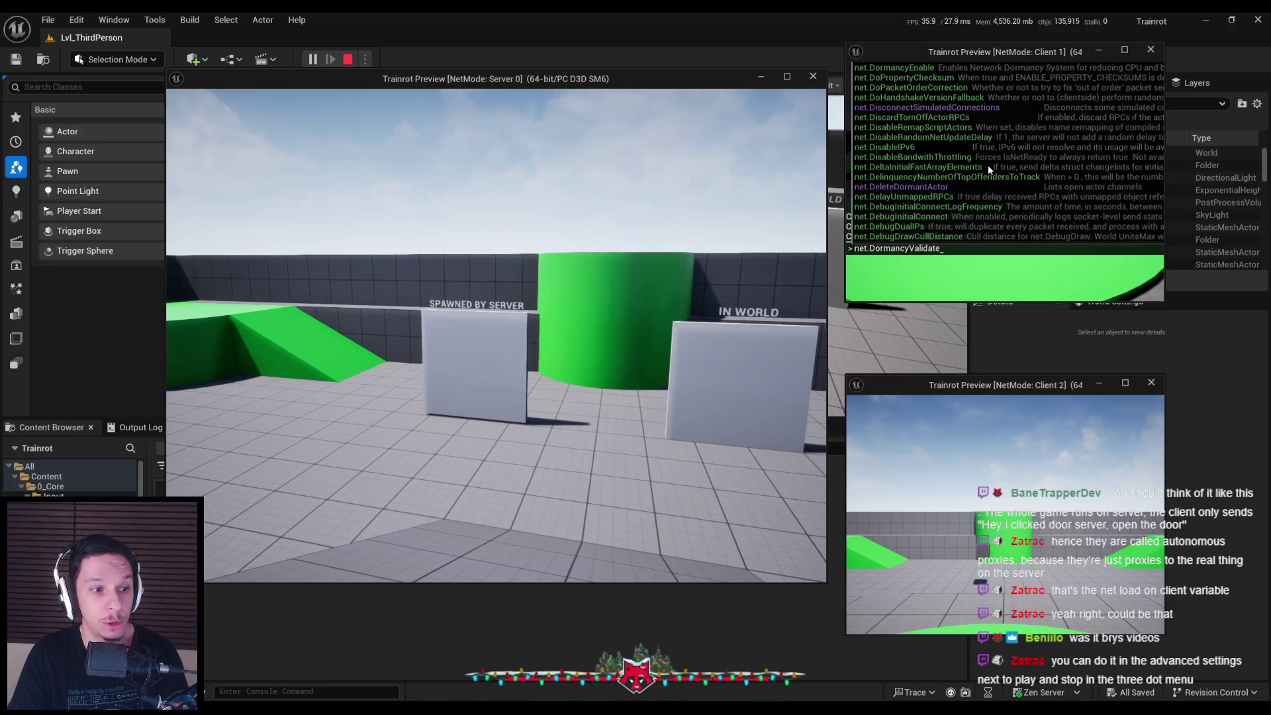
pyautogui.press('Escape')
pyautogui.press('Escape')
# Stop the test, open Advanced Settings and expand the Network Emulation section
pyautogui.click(382, 59)
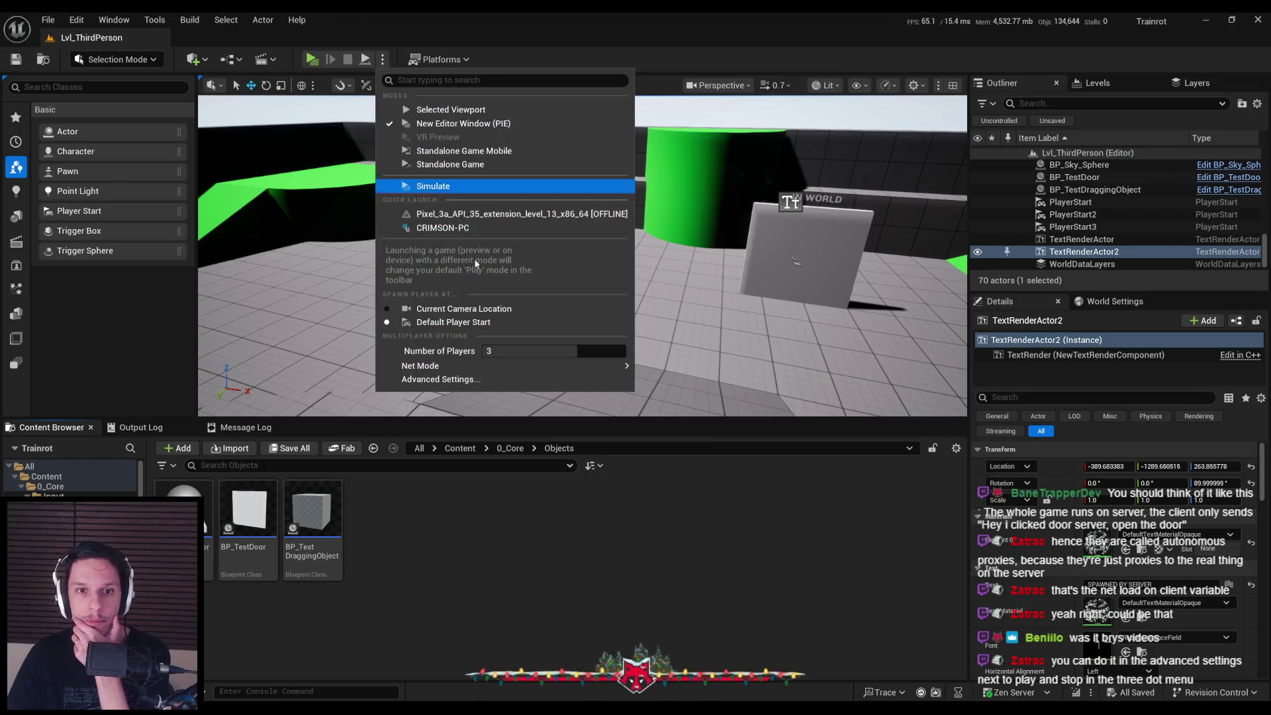
pyautogui.click(440, 378)
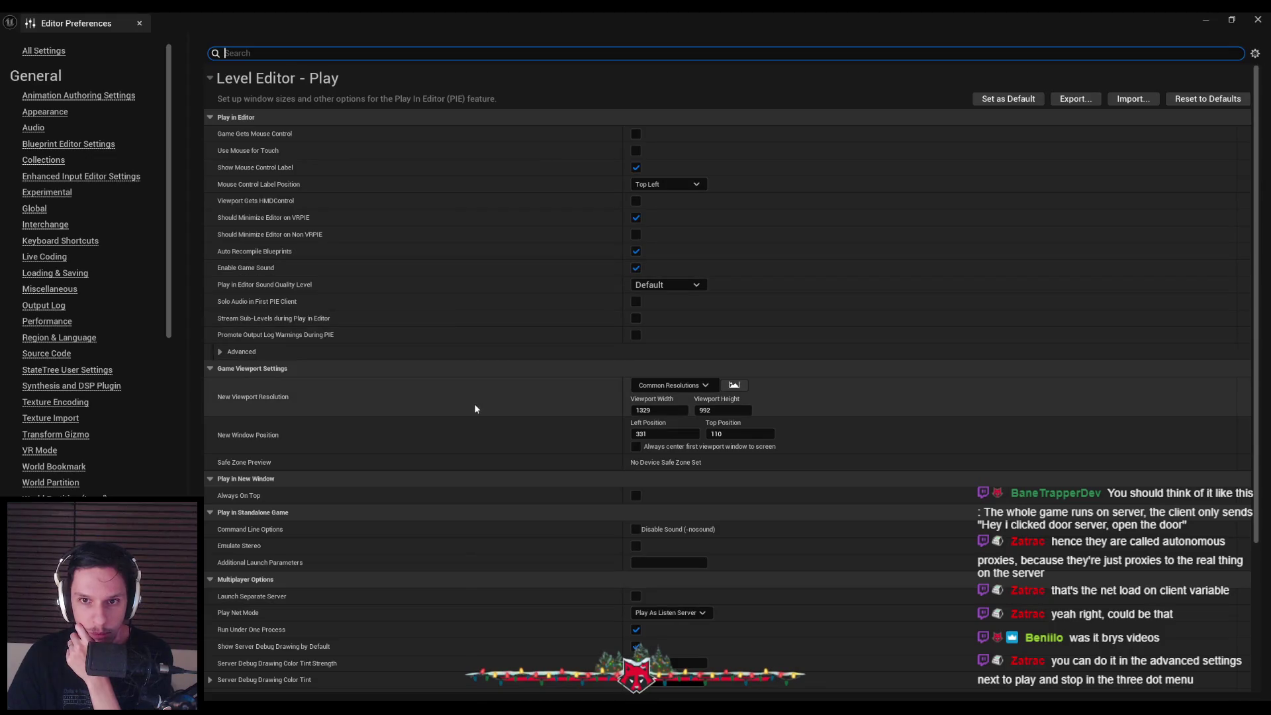
pyautogui.scroll(-2, 474, 403)
pyautogui.scroll(-2, 474, 410)
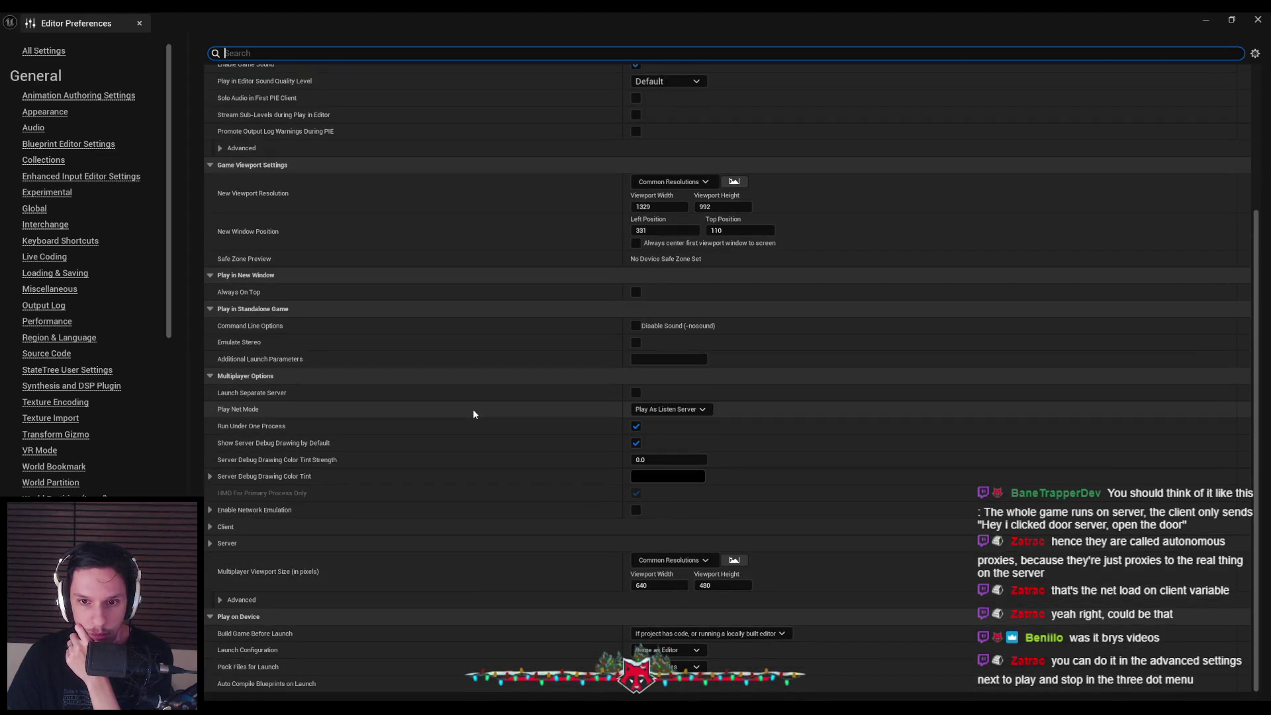
pyautogui.click(308, 511)
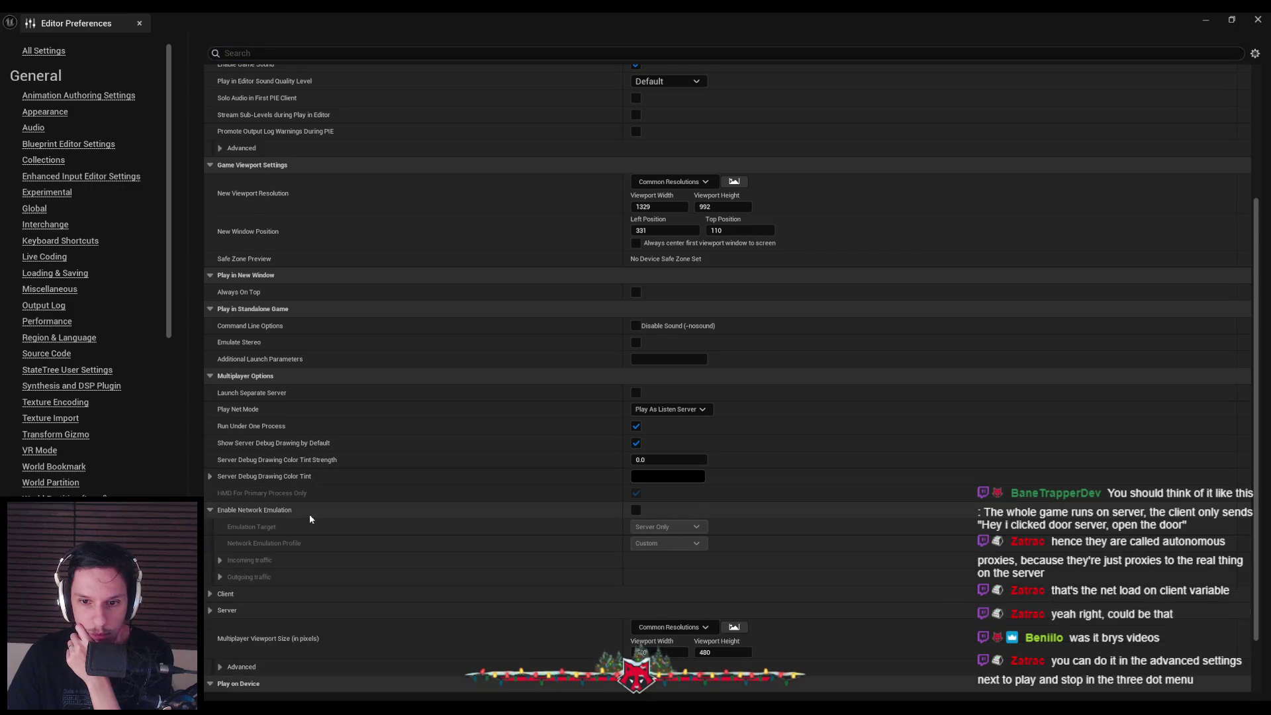
pyautogui.scroll(-2, 292, 477)
# Enable network emulation for Everyone with the Average profile and reveal incoming and outgoing latency values
pyautogui.click(634, 451)
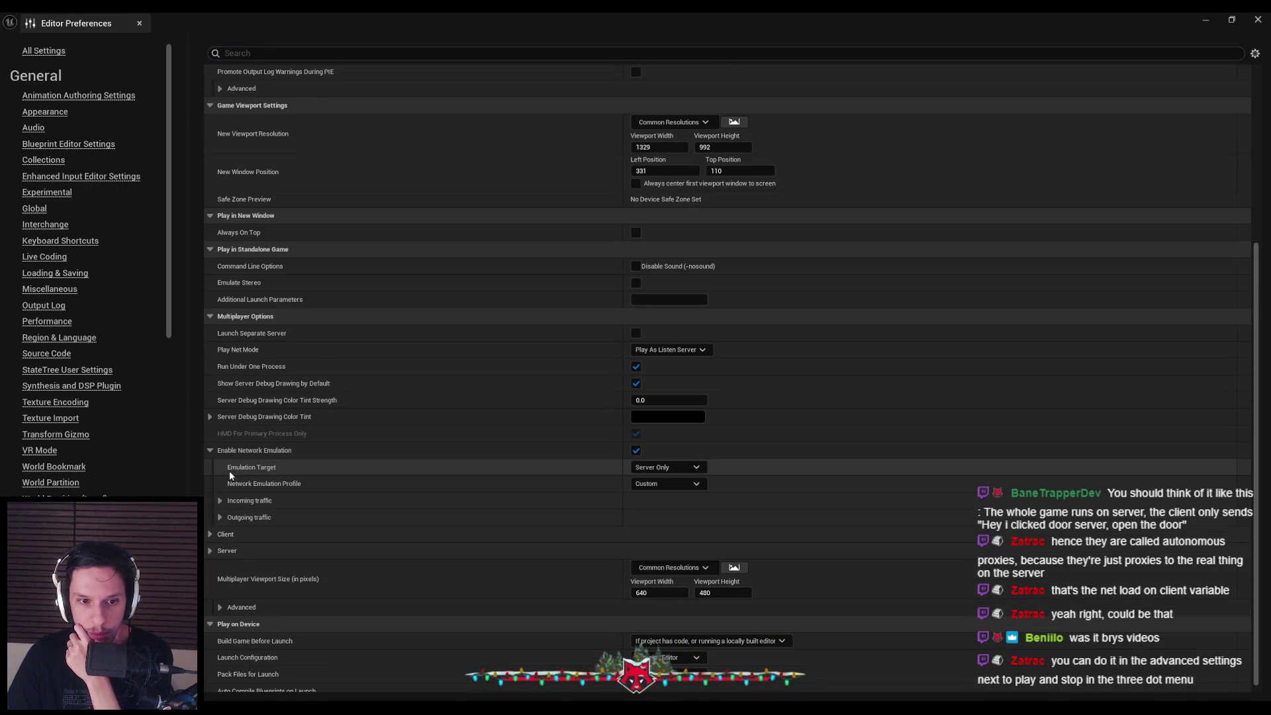
pyautogui.click(676, 468)
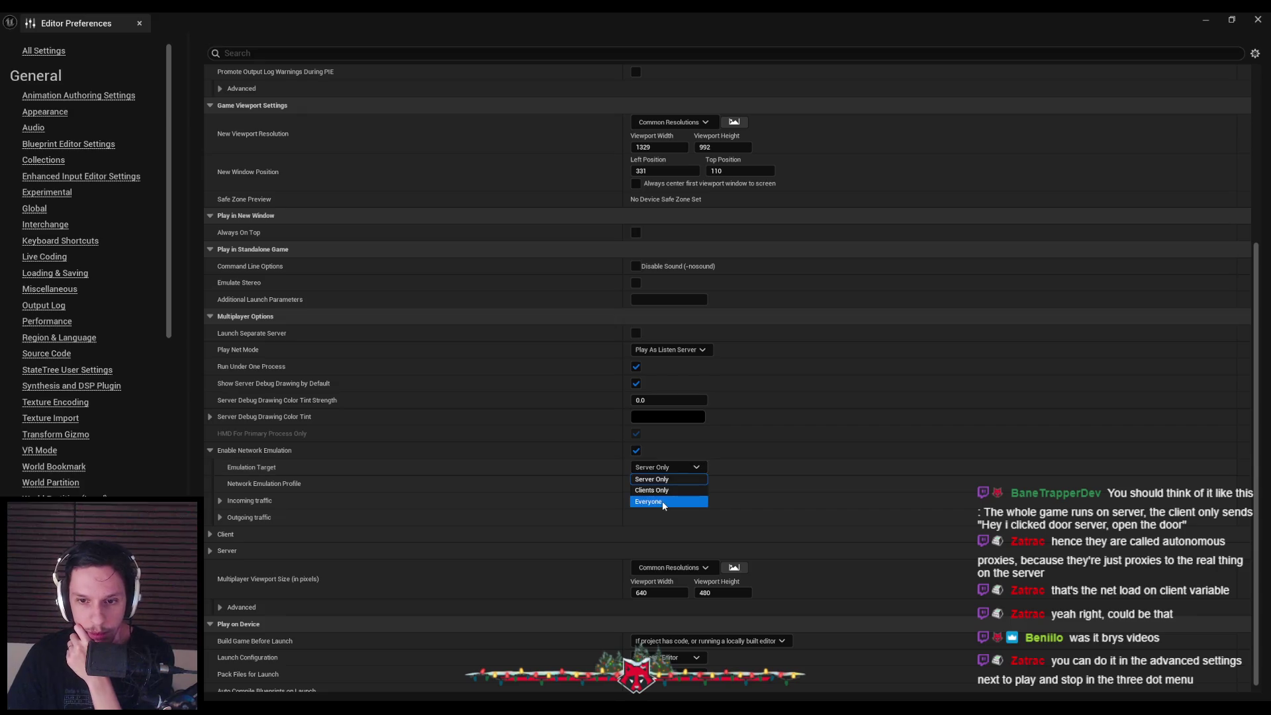
pyautogui.click(662, 502)
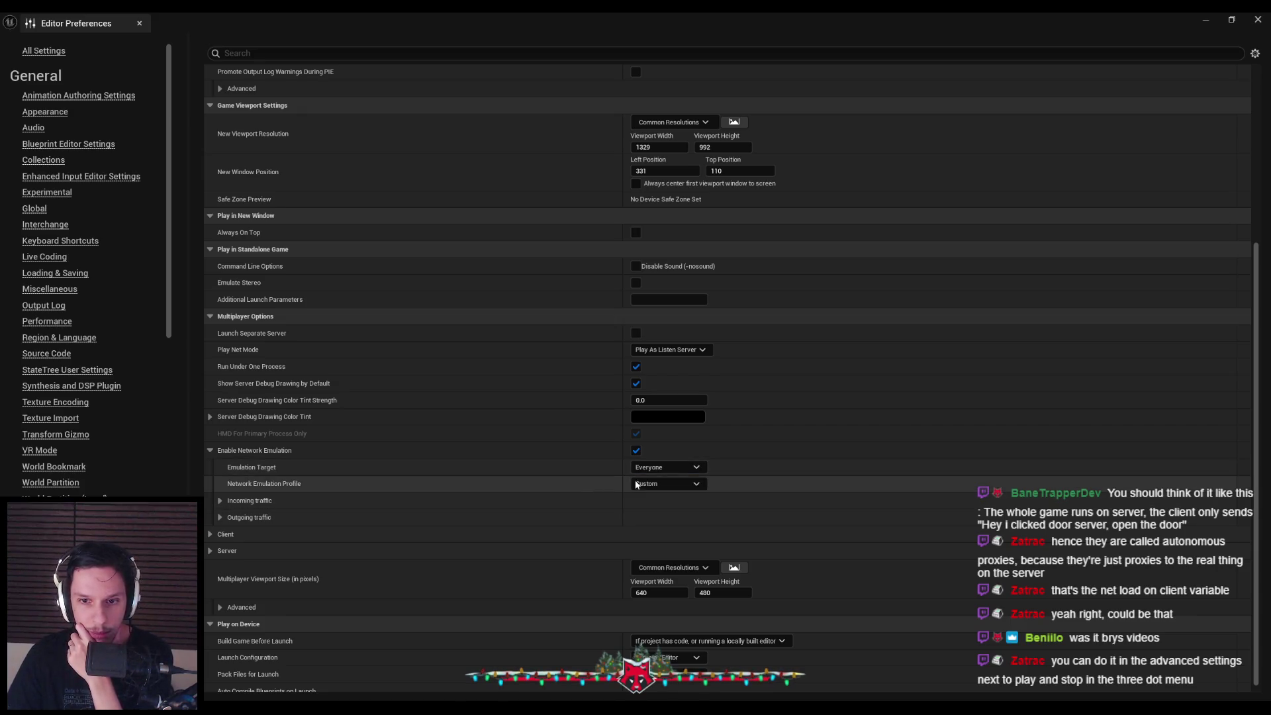
pyautogui.click(668, 487)
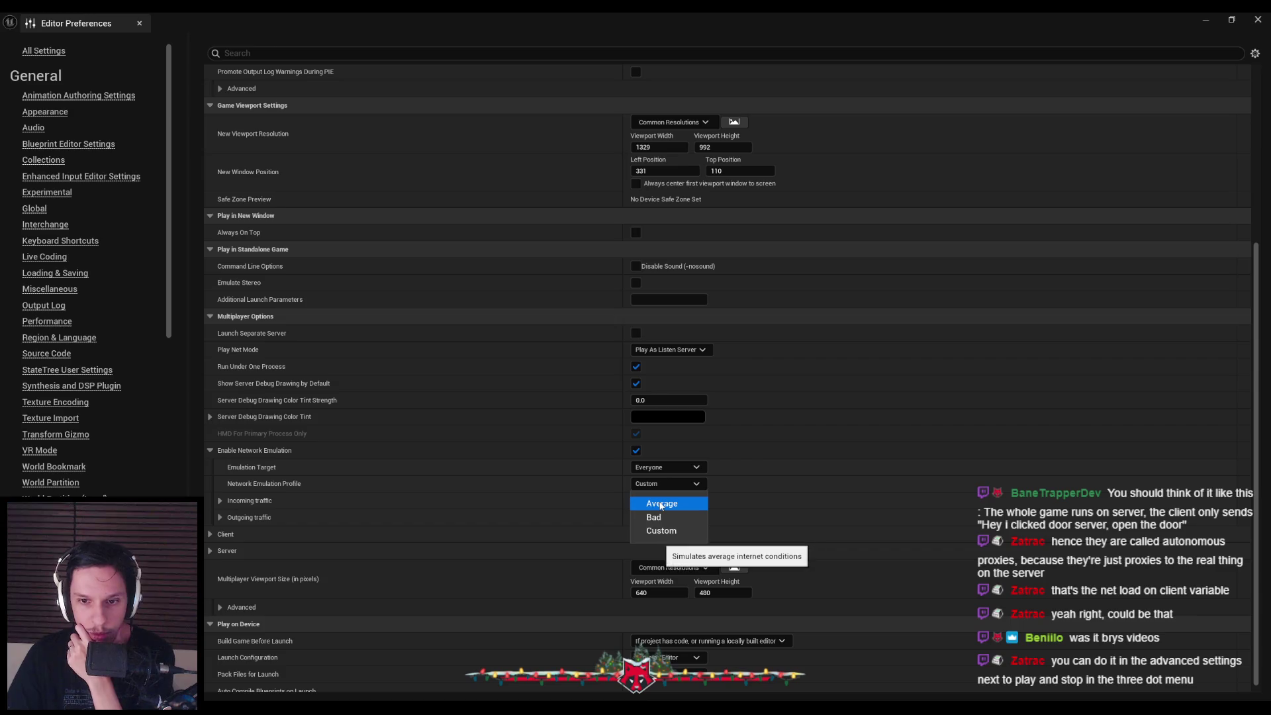
pyautogui.click(640, 502)
pyautogui.click(220, 501)
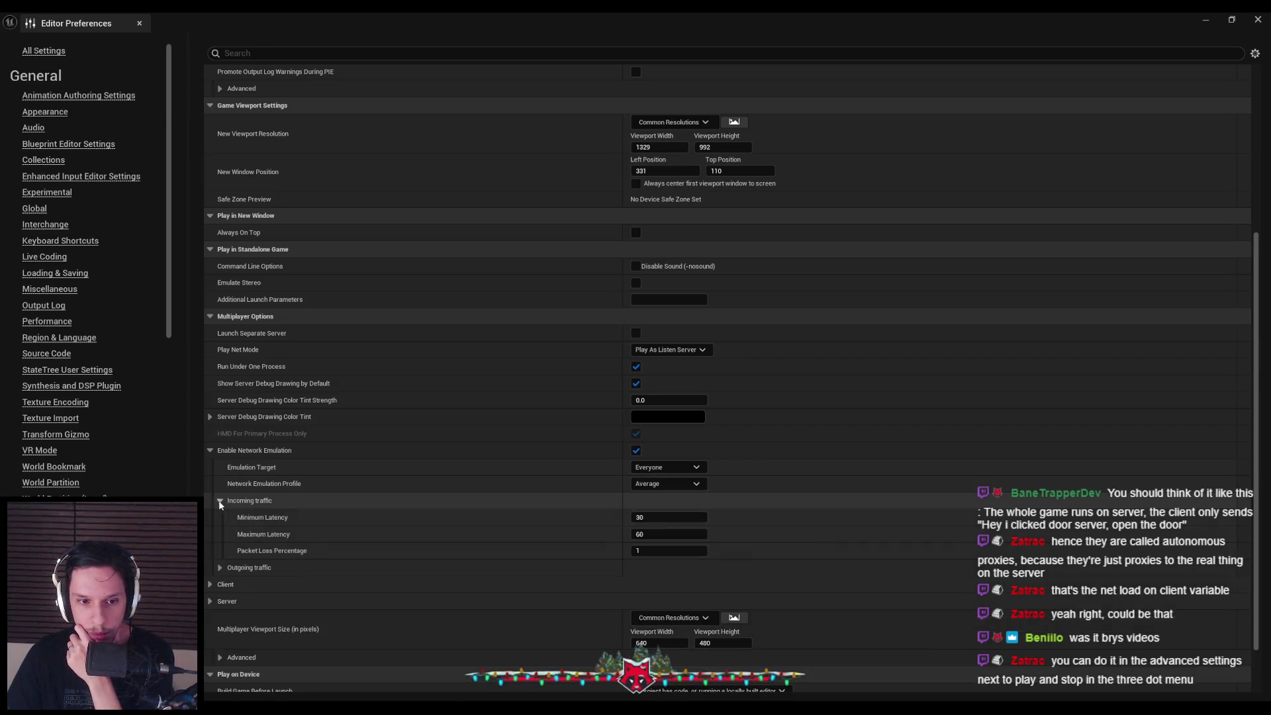
pyautogui.click(220, 567)
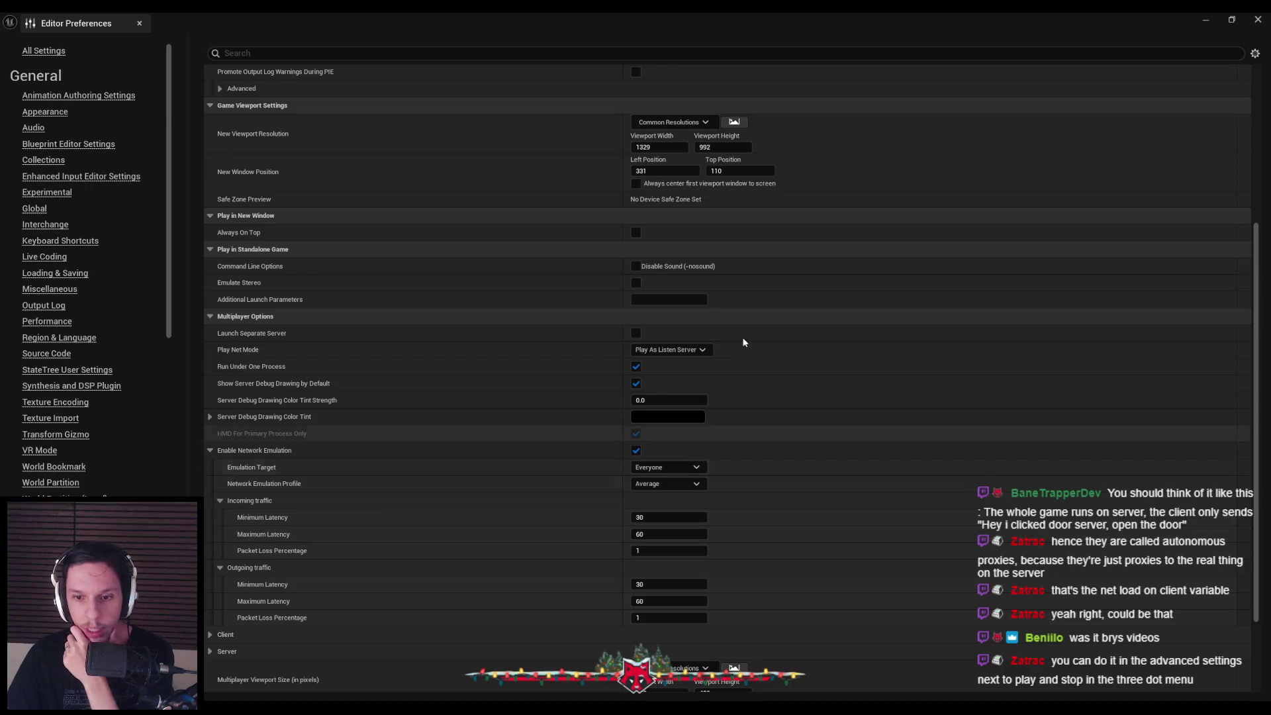
pyautogui.click(1205, 20)
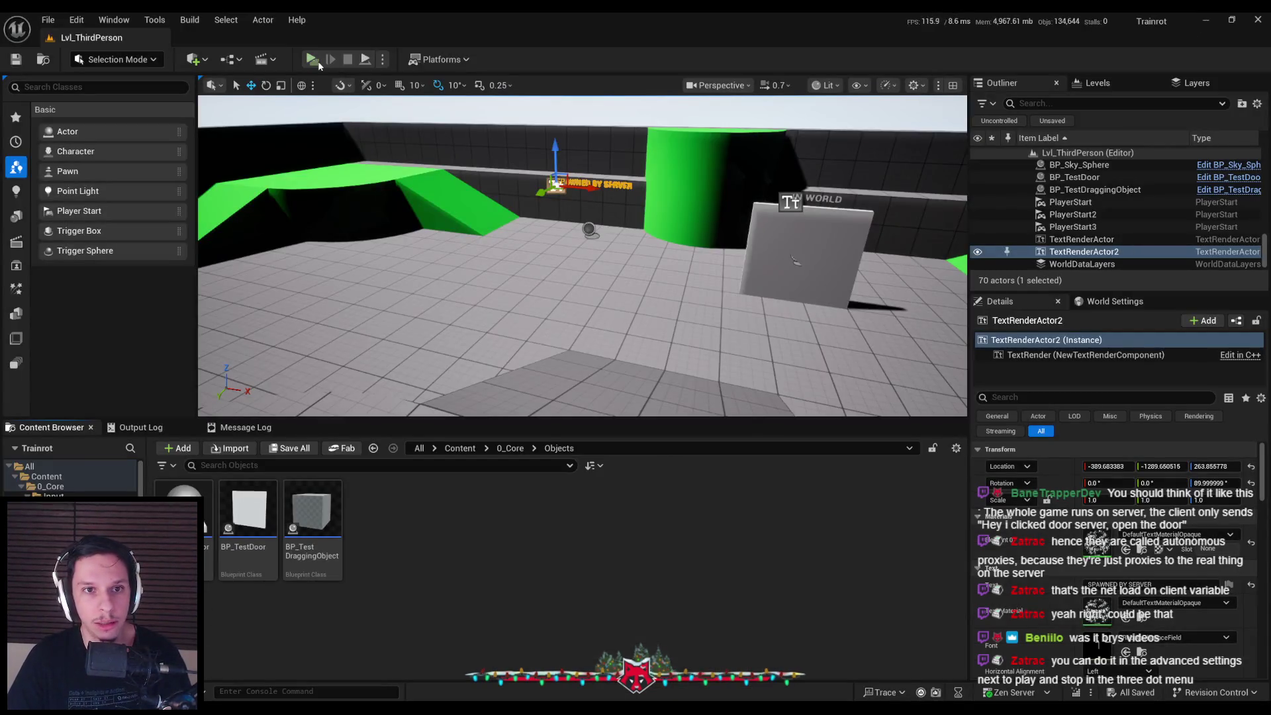
# Launch PIE with a server and two clients under emulation, then open the server console
pyautogui.hotkey('alt', 'p')
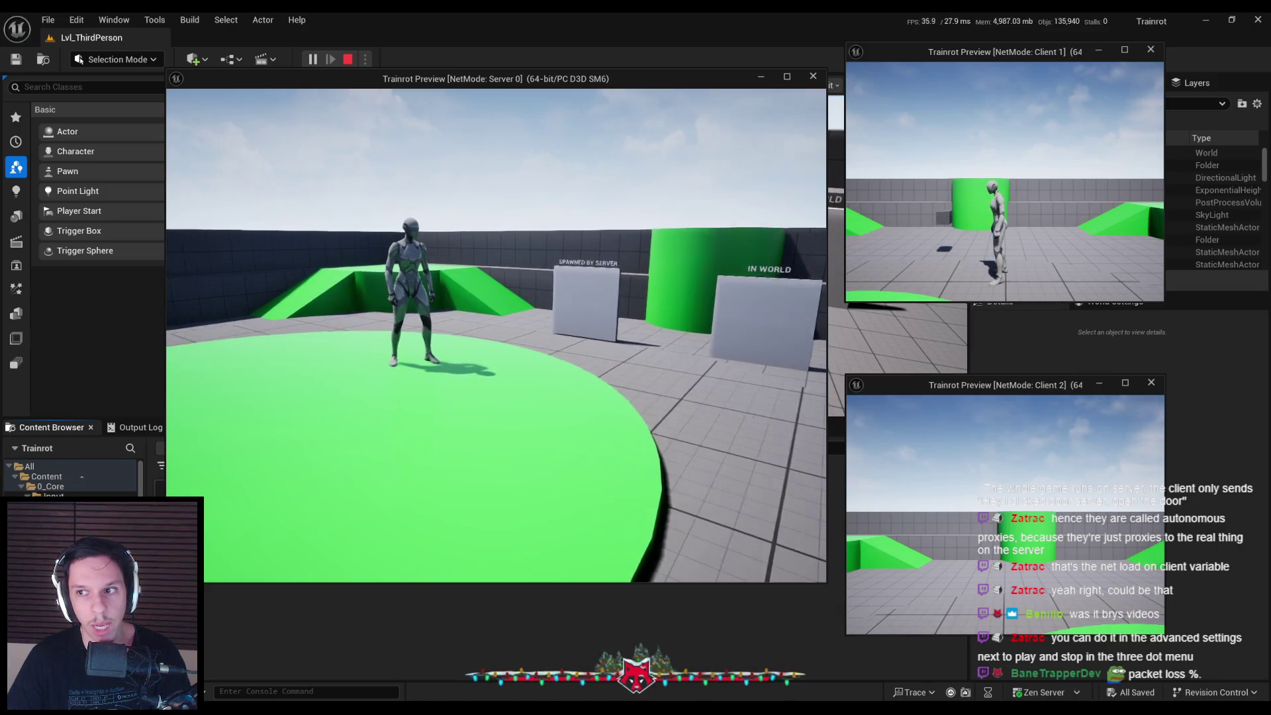
pyautogui.press('`')
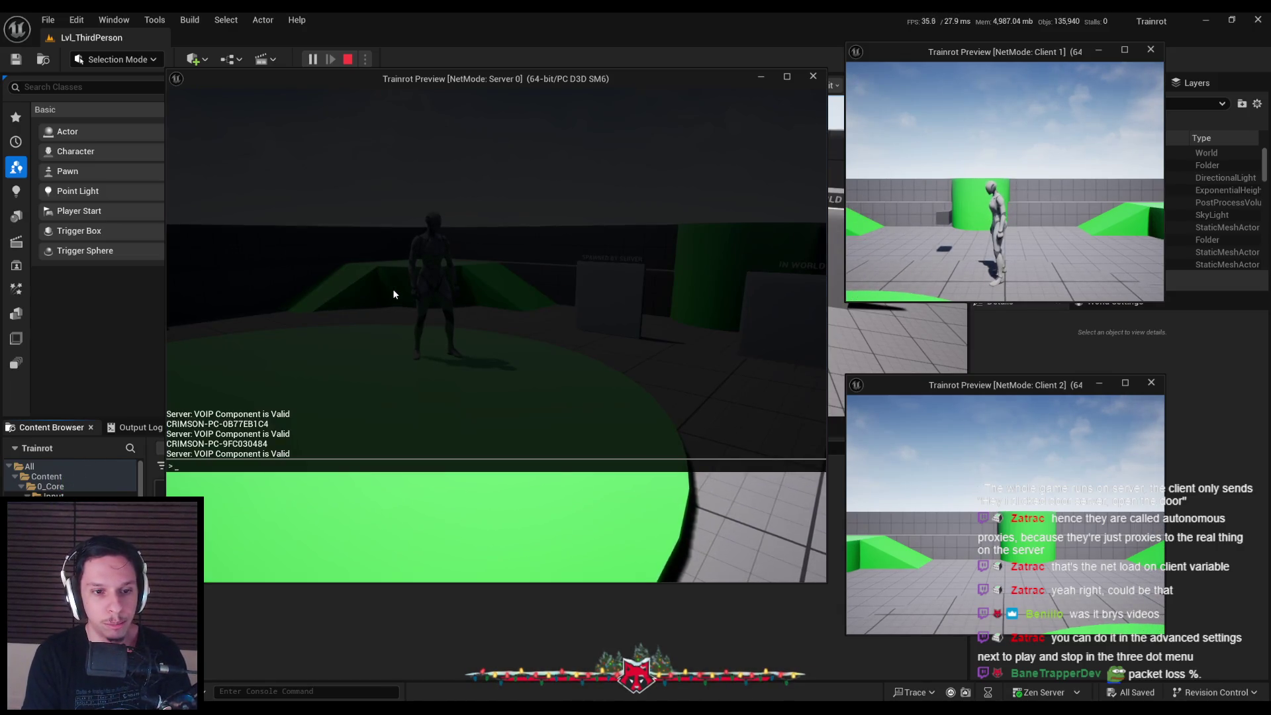
# Enter 'stat net' in the server console
pyautogui.write('stat ')
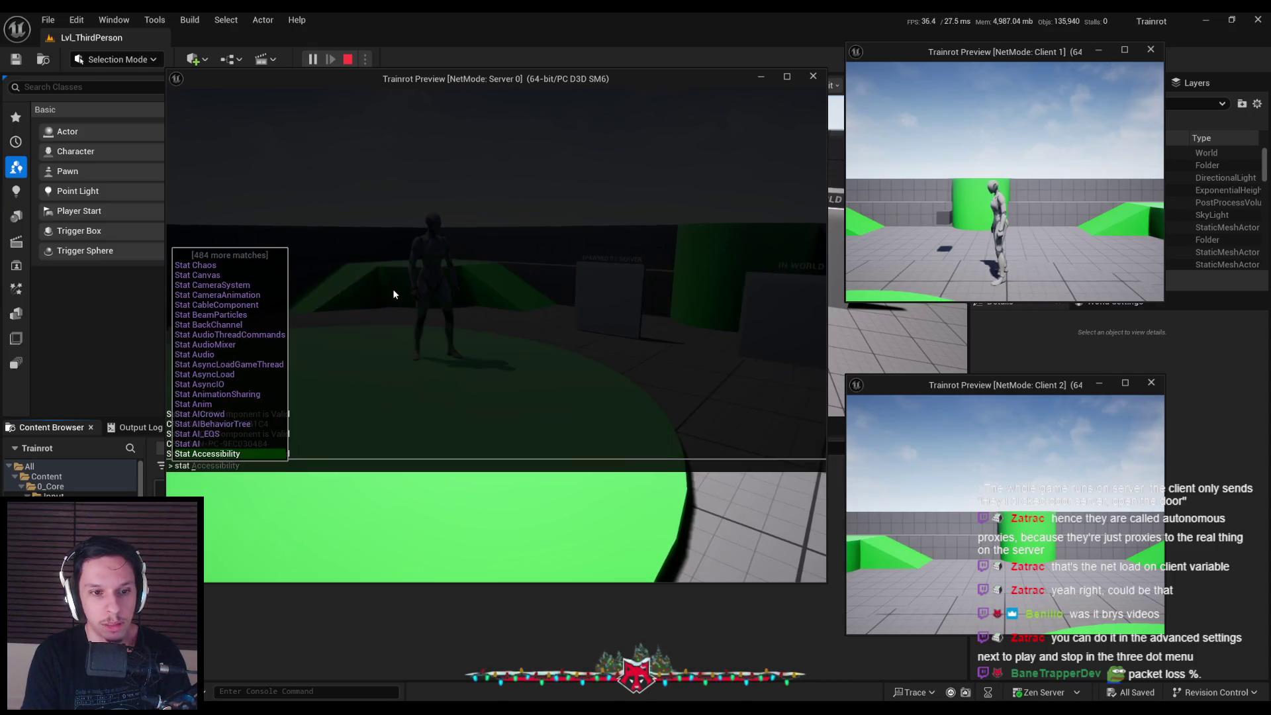
pyautogui.write('net')
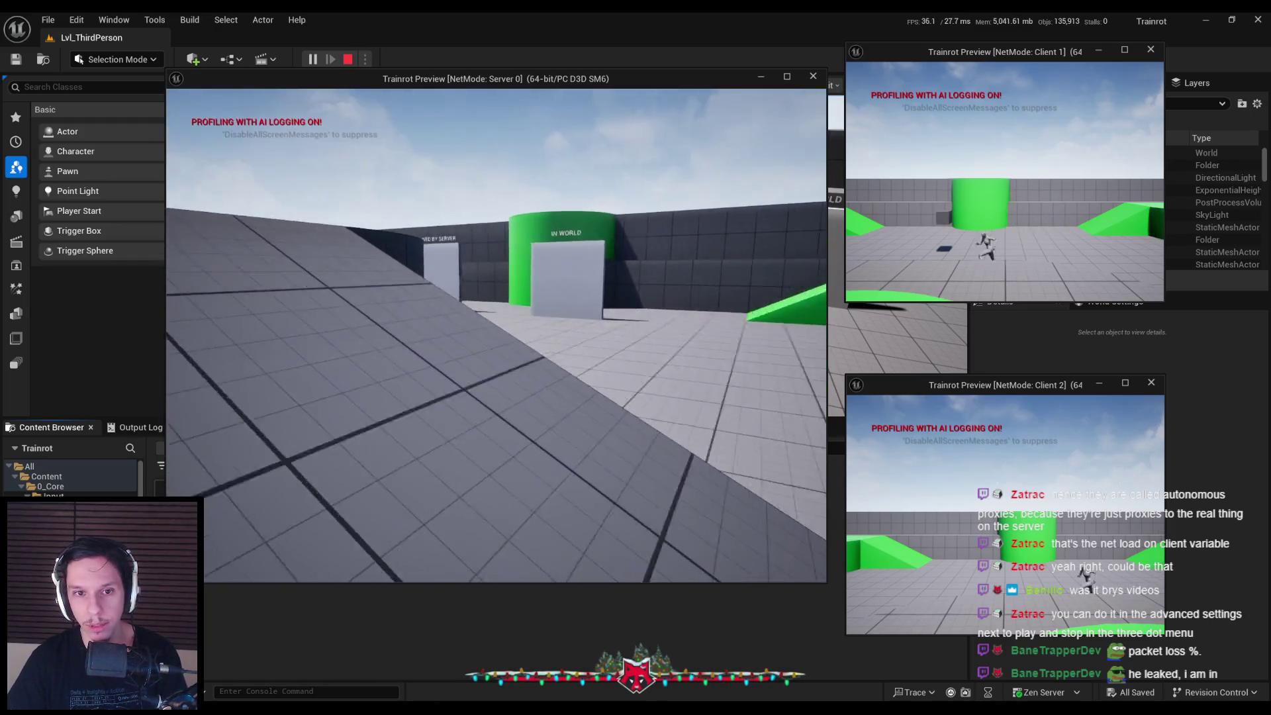
# Take control of Client 1 and run toward the Spawned by Server door near the green pillar
pyautogui.click(1010, 139)
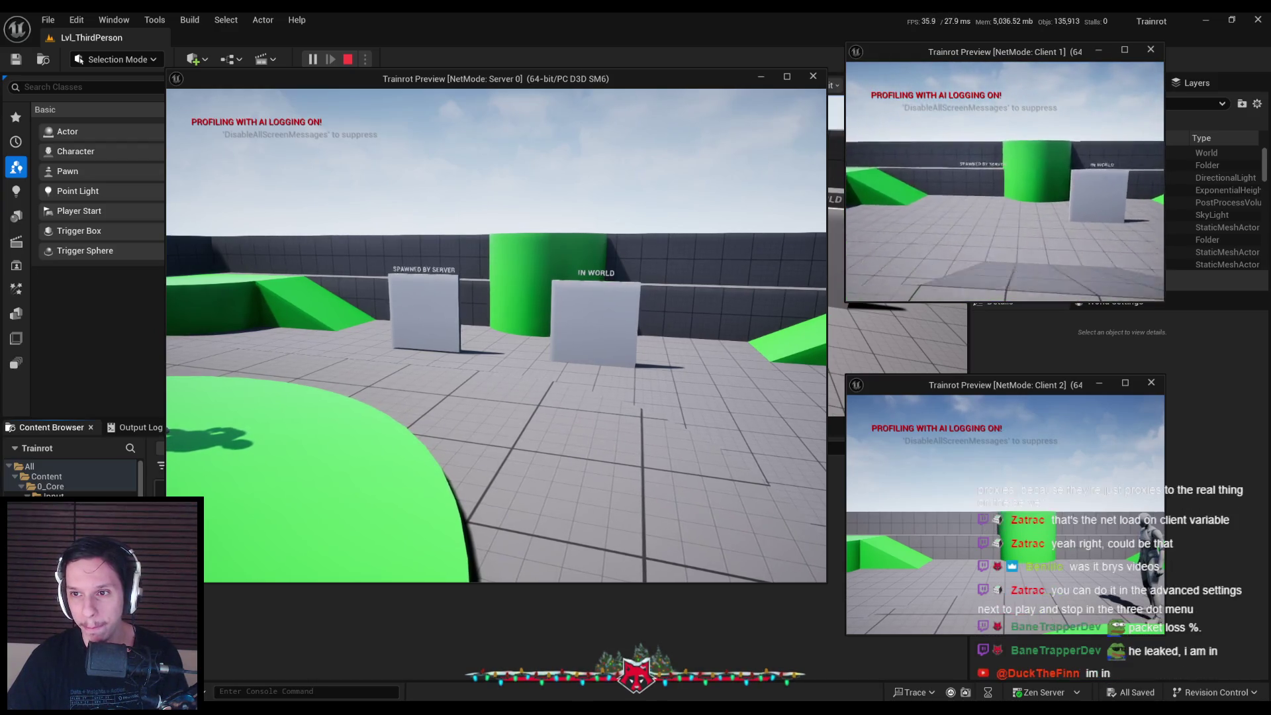
pyautogui.press('w')
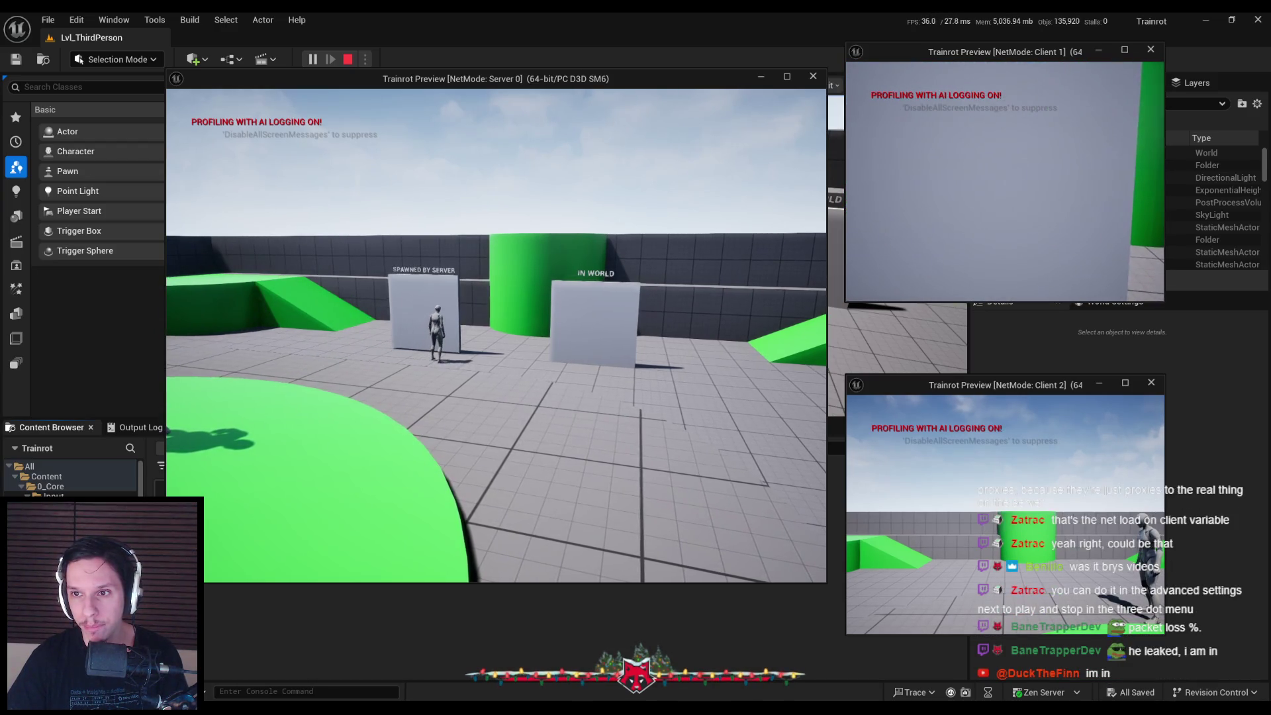
pyautogui.press('a')
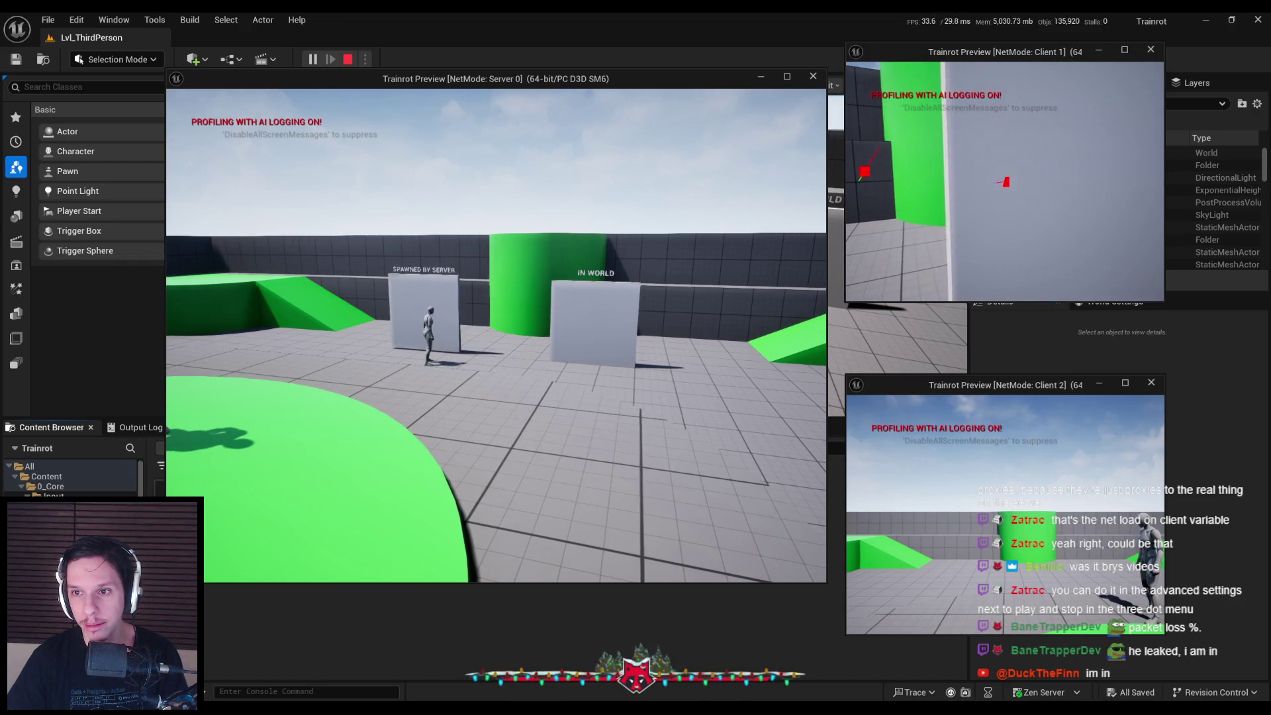
pyautogui.press('a')
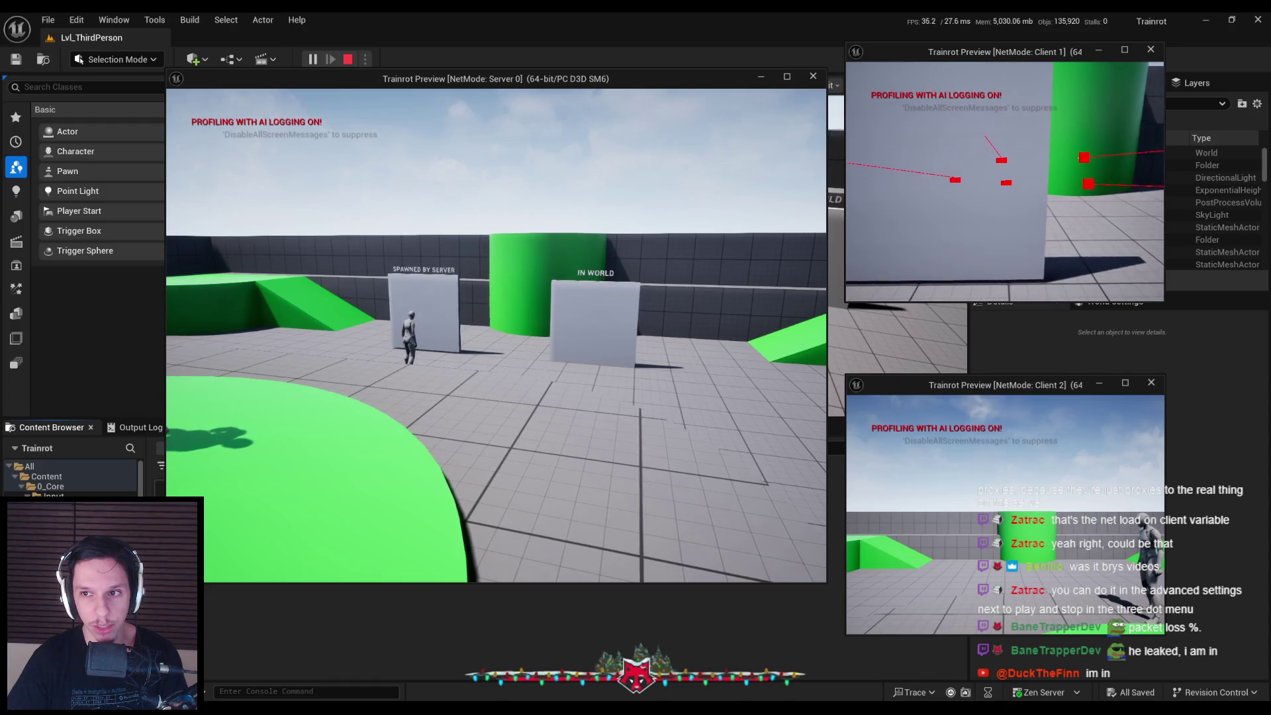
pyautogui.press('super')
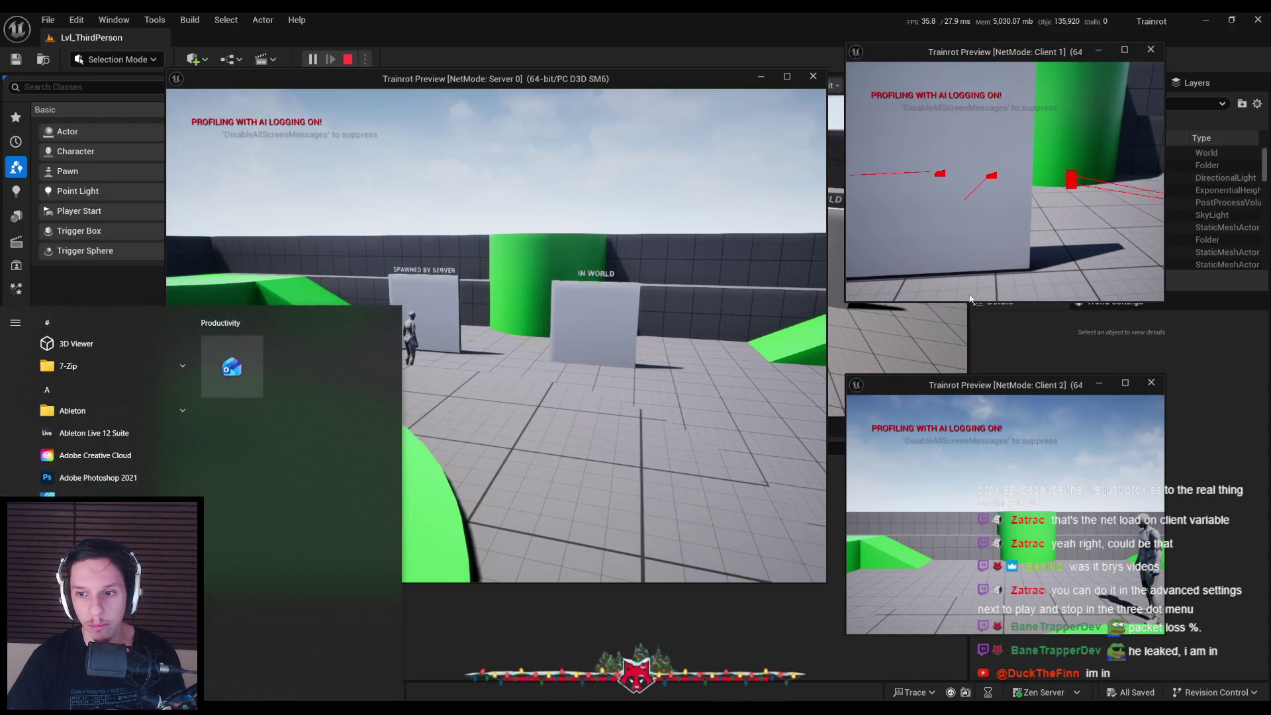
pyautogui.press('super')
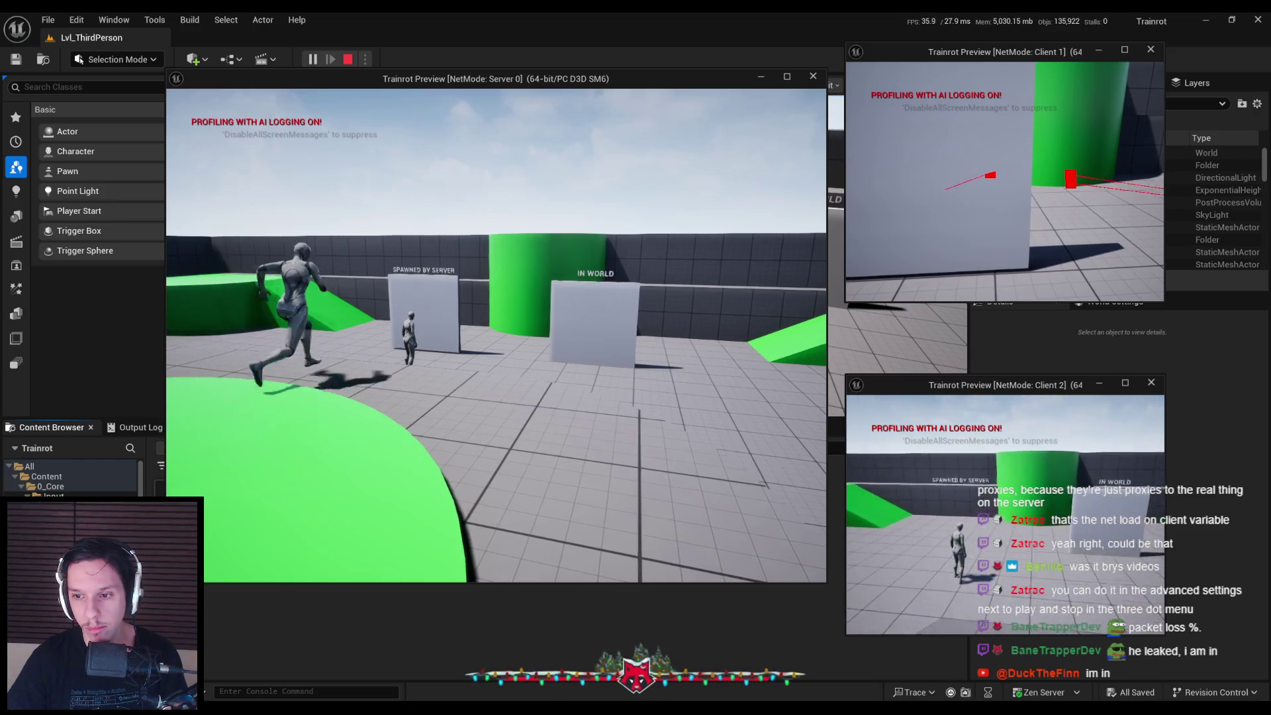
pyautogui.press('super')
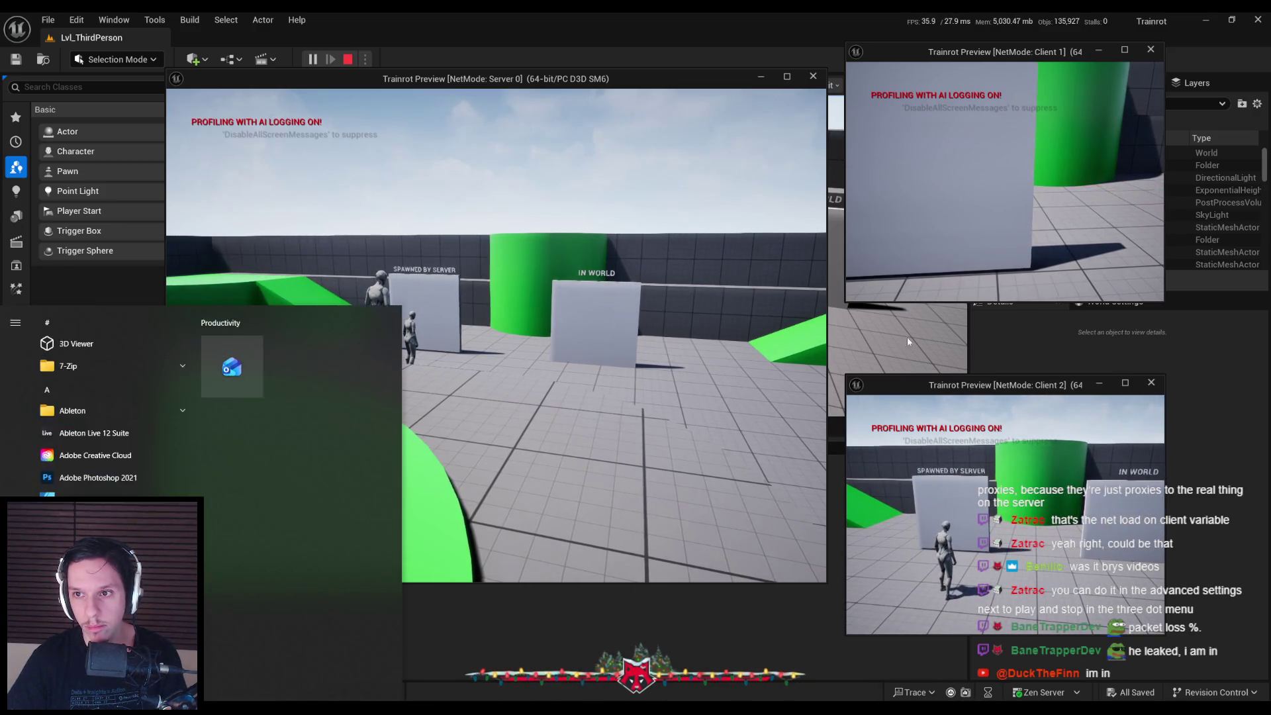
# Stop the multiplayer play session and return to the Lvl_ThirdPerson level editor
pyautogui.press('super')
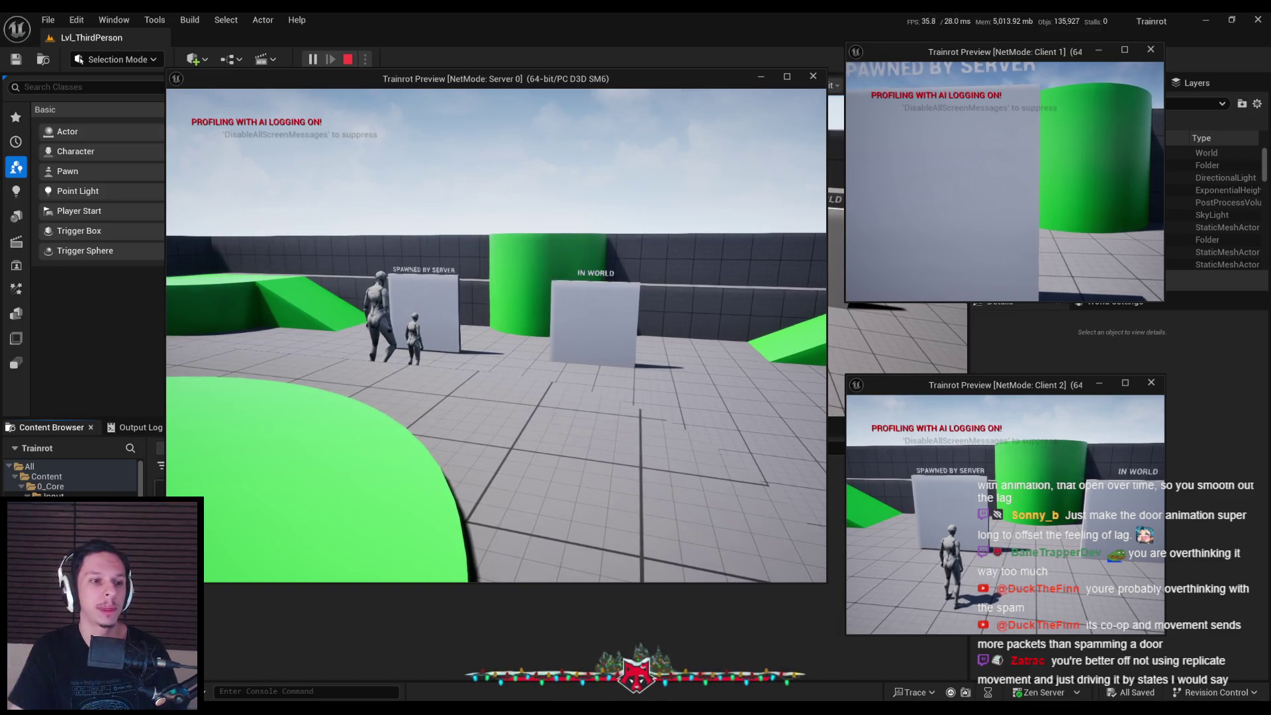
pyautogui.press('Escape')
pyautogui.moveTo(404, 688)
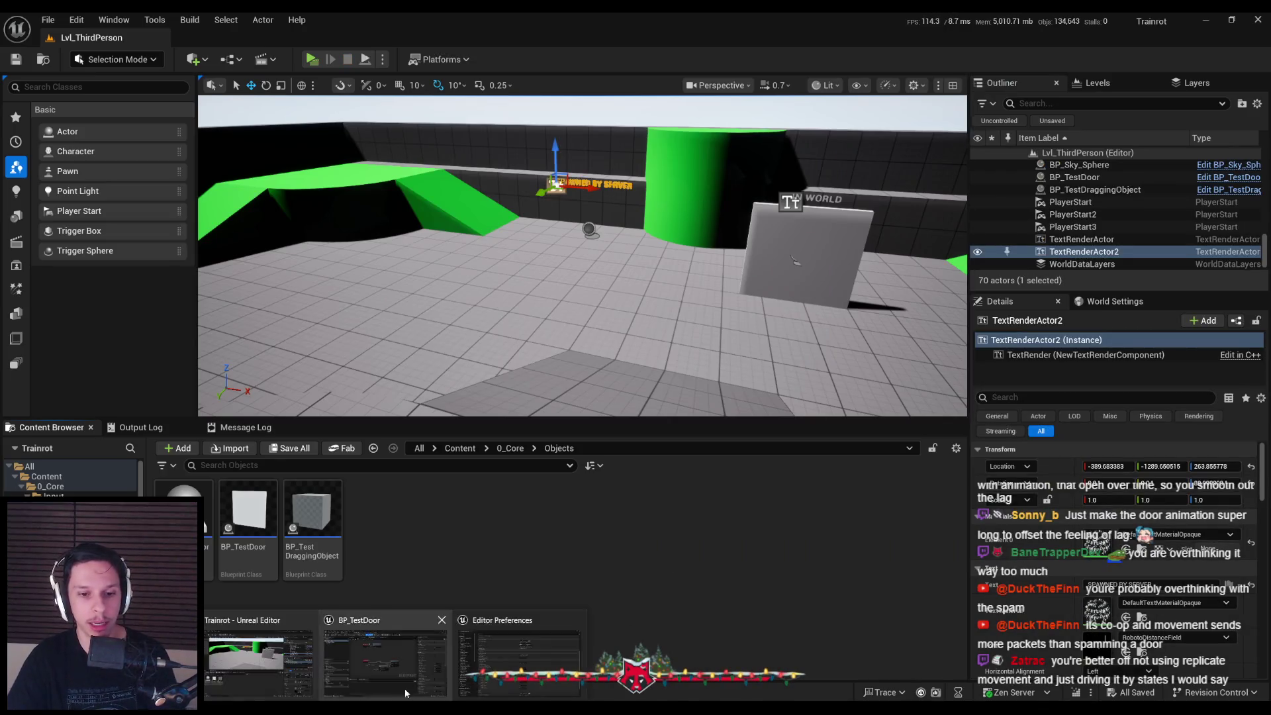
pyautogui.click(391, 656)
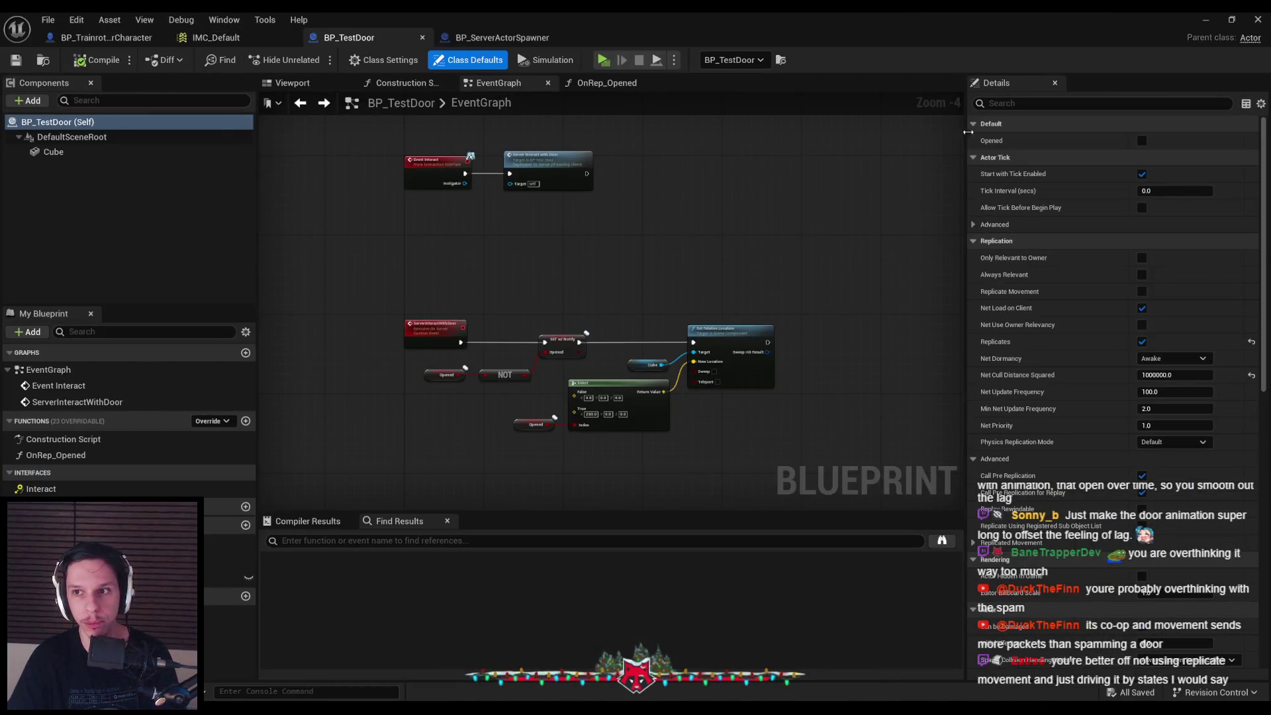
pyautogui.click(1028, 104)
pyautogui.write('repl')
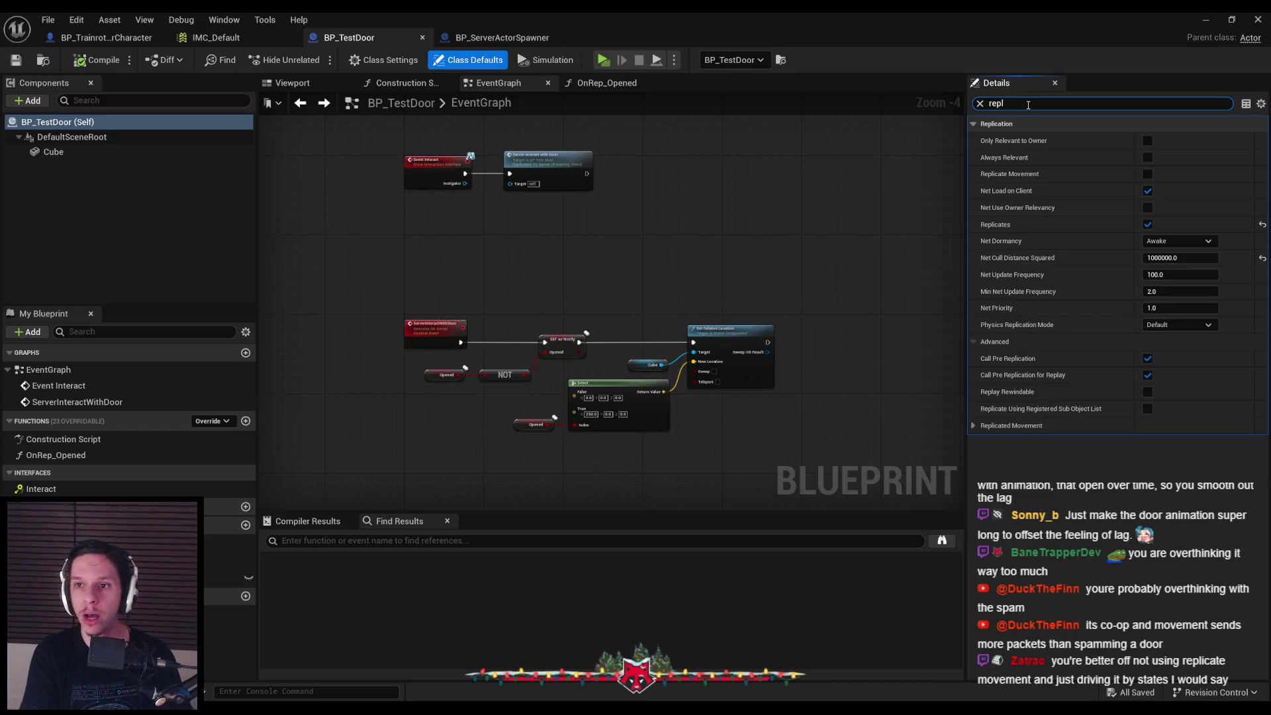
pyautogui.press('BackSpace')
pyautogui.press('BackSpace')
pyautogui.press('BackSpace')
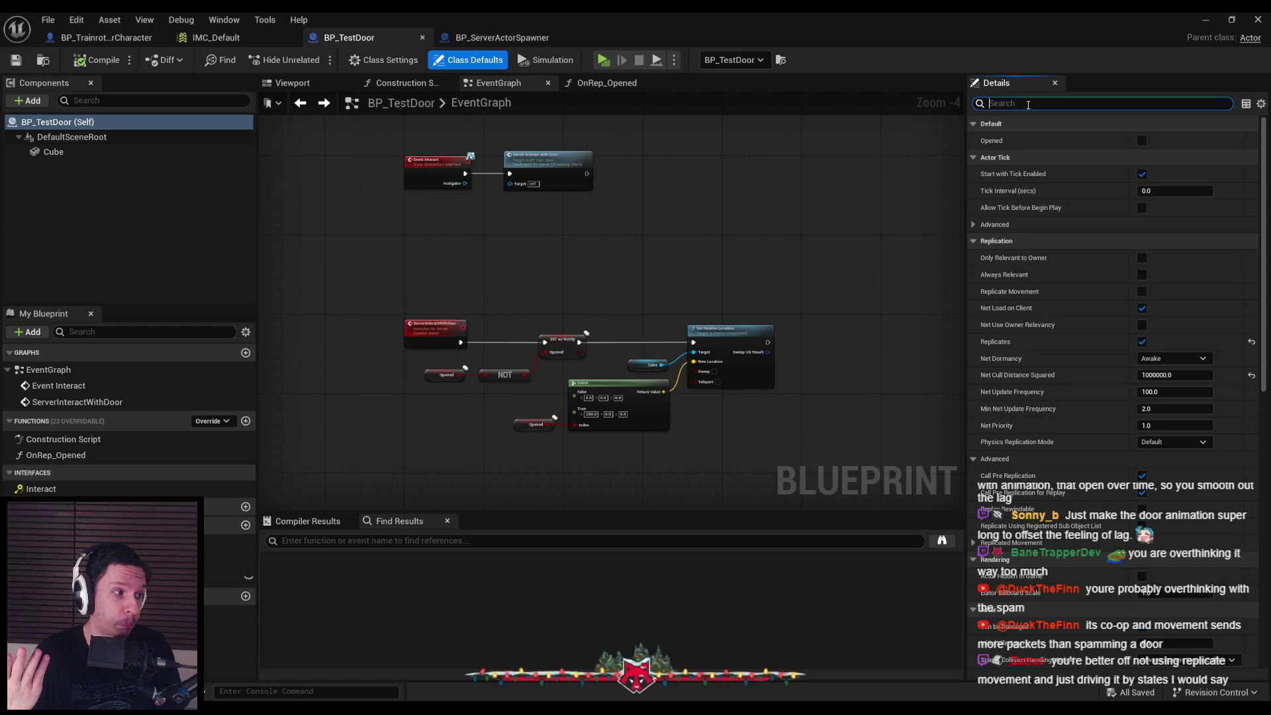
# Review the Select and Cube nodes in the OnRep_Opened graph, then go back to the event graph
pyautogui.moveTo(519, 404); pyautogui.dragTo(504, 320)
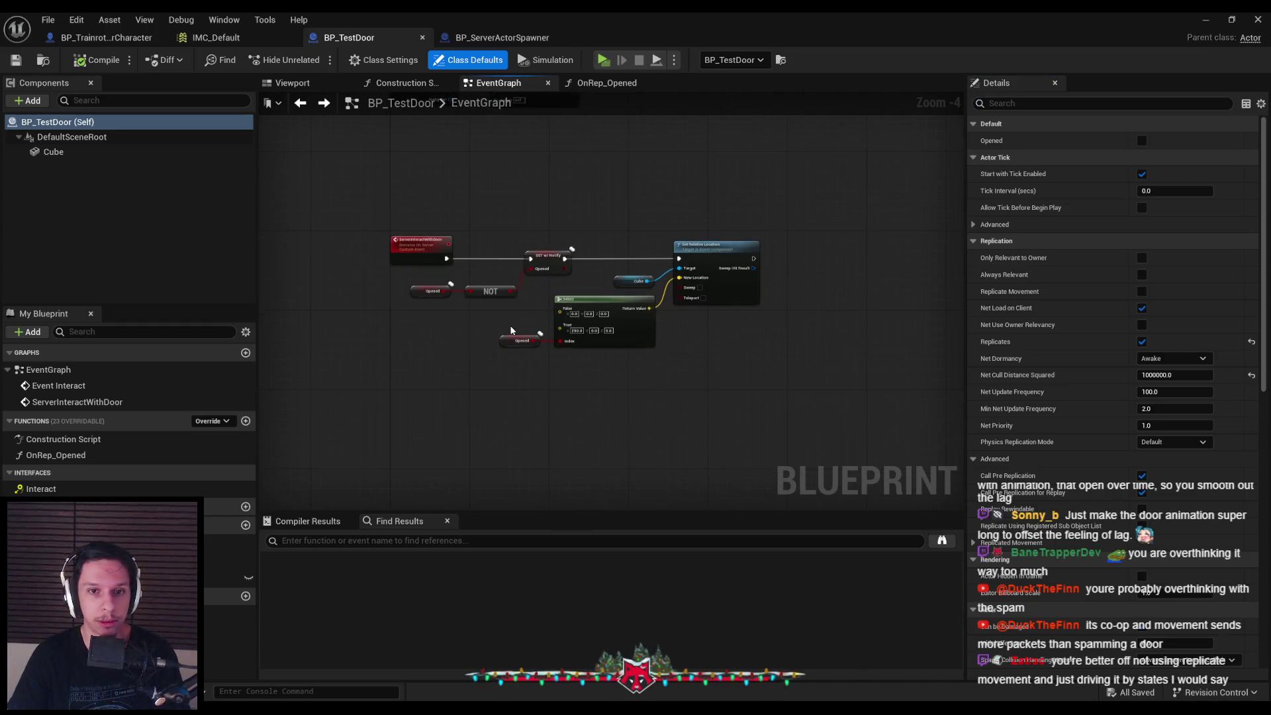
pyautogui.scroll(1, 503, 323)
pyautogui.scroll(-1, 495, 314)
pyautogui.doubleClick(55, 455)
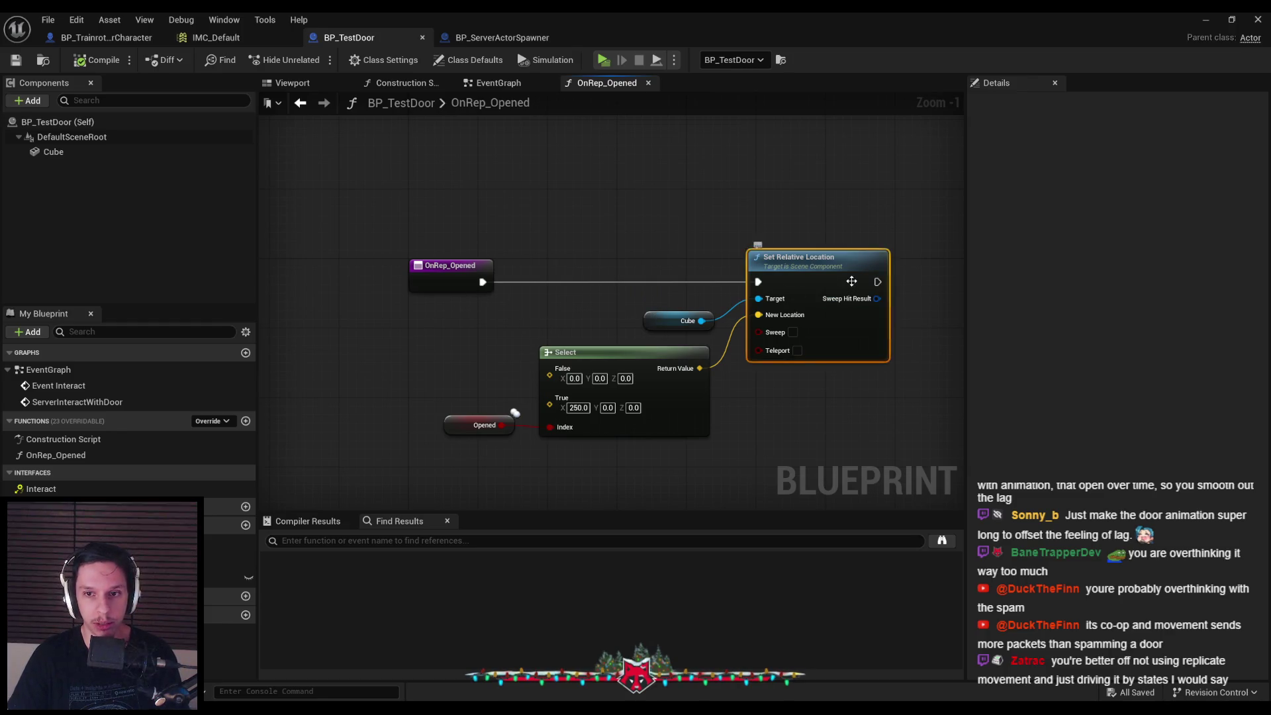
pyautogui.moveTo(616, 303)
pyautogui.mouseDown()
pyautogui.moveTo(645, 446)
pyautogui.moveTo(665, 311)
pyautogui.mouseUp()
pyautogui.click(701, 462)
pyautogui.click(666, 309)
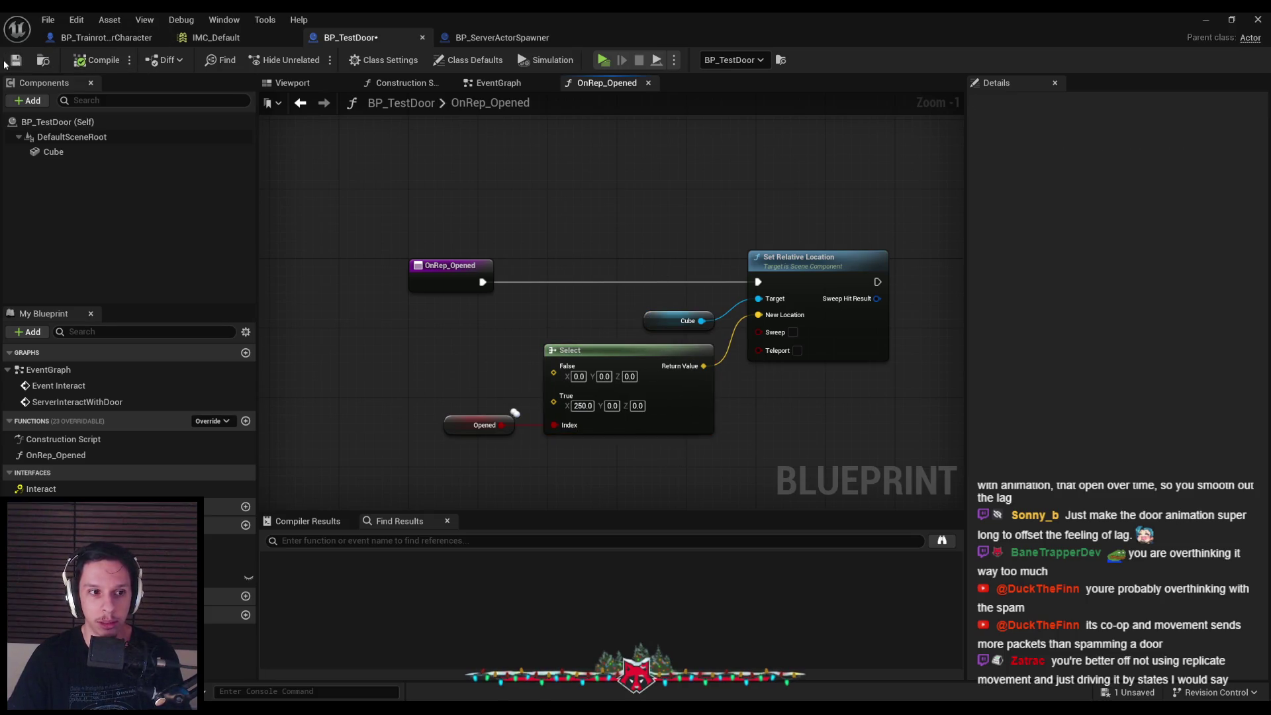
pyautogui.click(300, 102)
# Search graph actions for 'timeline', add a timeline component by mistake, and undo it
pyautogui.scroll(2, 462, 323)
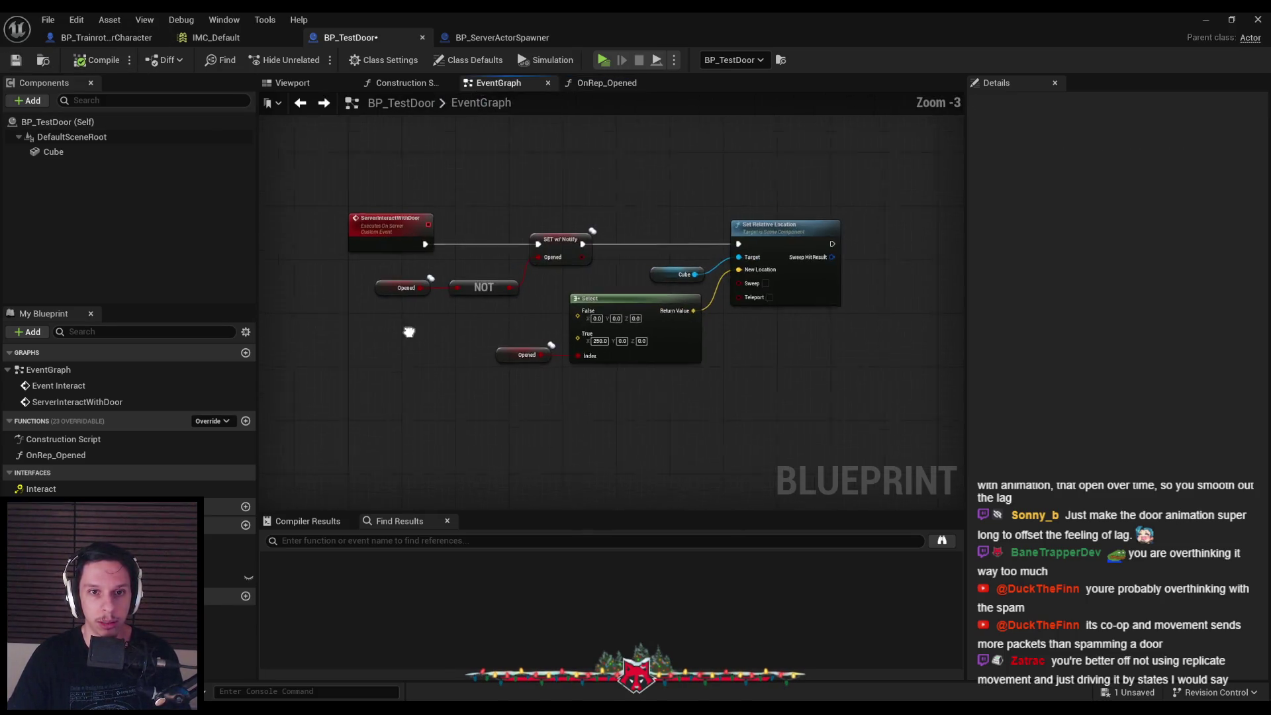
pyautogui.scroll(-1, 403, 391)
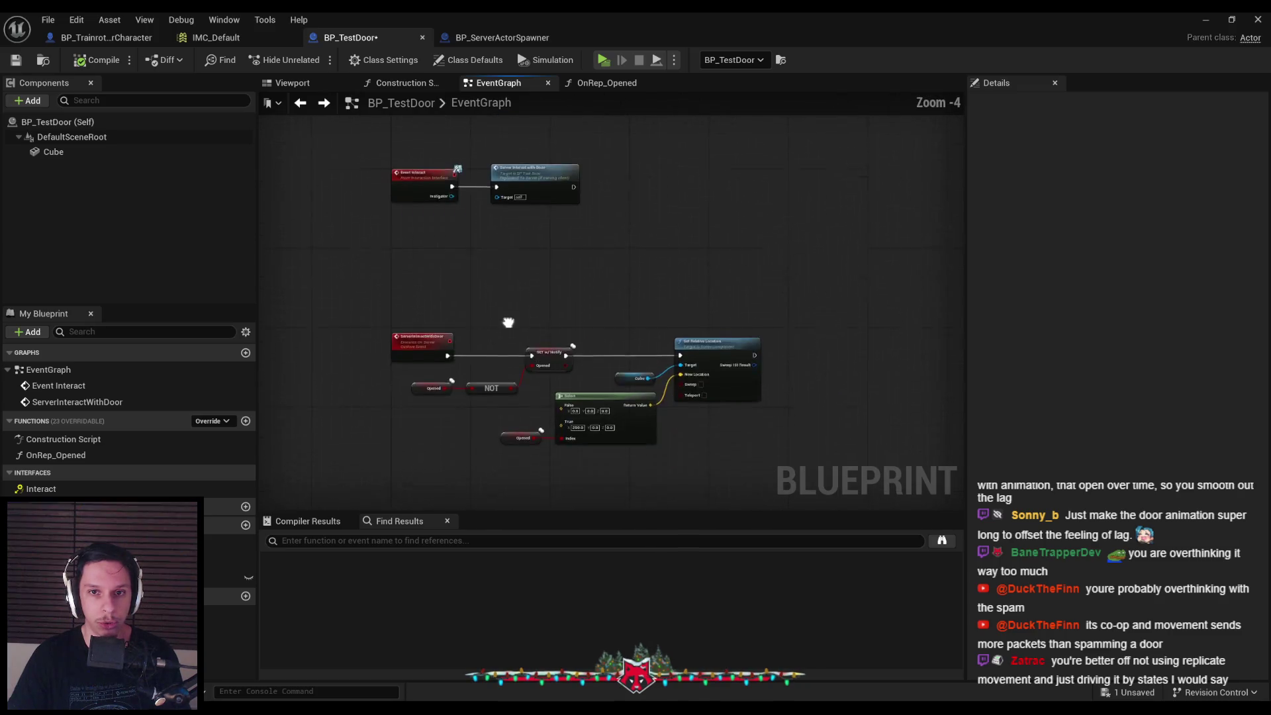
pyautogui.scroll(1, 511, 321)
pyautogui.scroll(-1, 396, 320)
pyautogui.scroll(1, 511, 309)
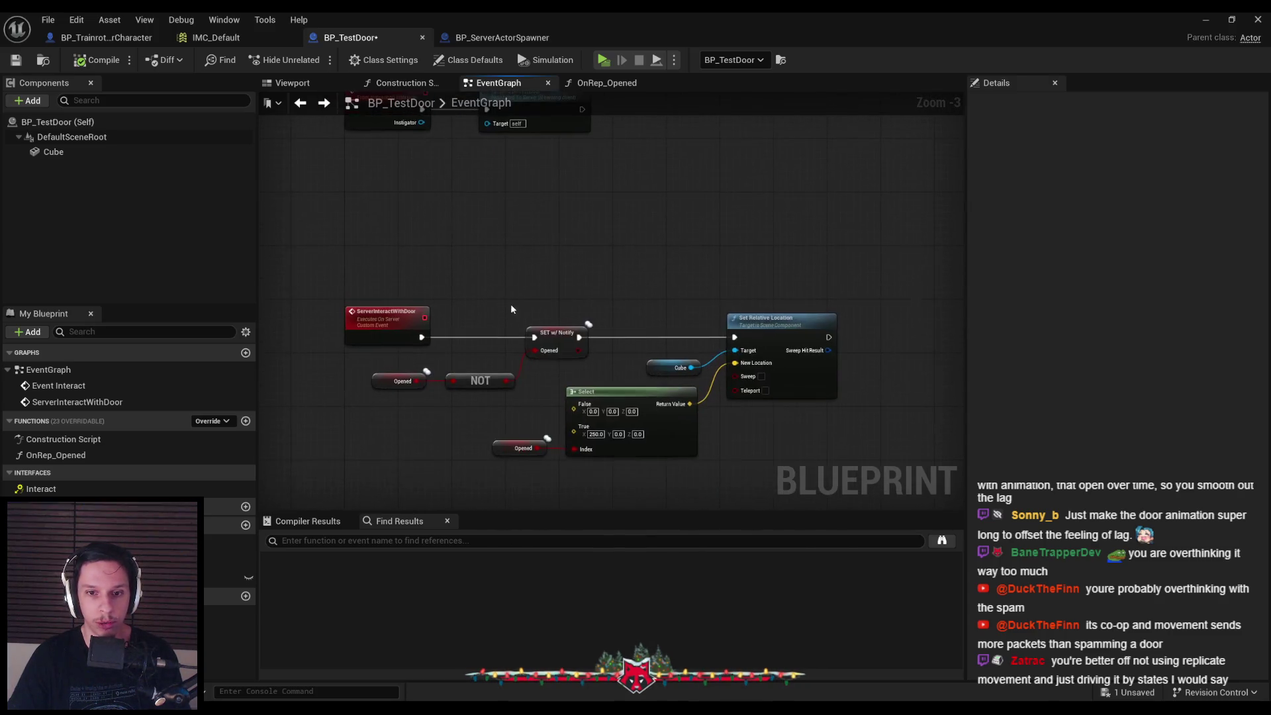
pyautogui.scroll(-1, 527, 400)
pyautogui.scroll(1, 563, 397)
pyautogui.scroll(-1, 546, 427)
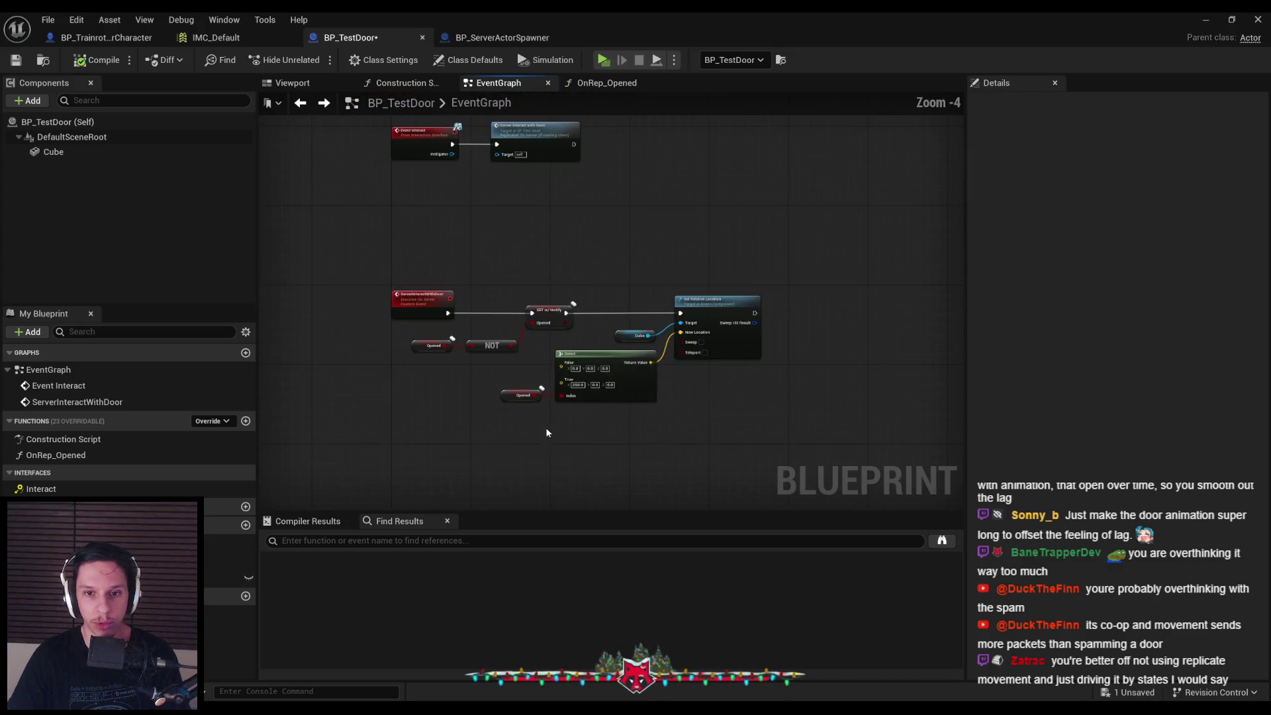
pyautogui.scroll(2, 523, 384)
pyautogui.scroll(-1, 432, 362)
pyautogui.rightClick(432, 363)
pyautogui.write('timeline')
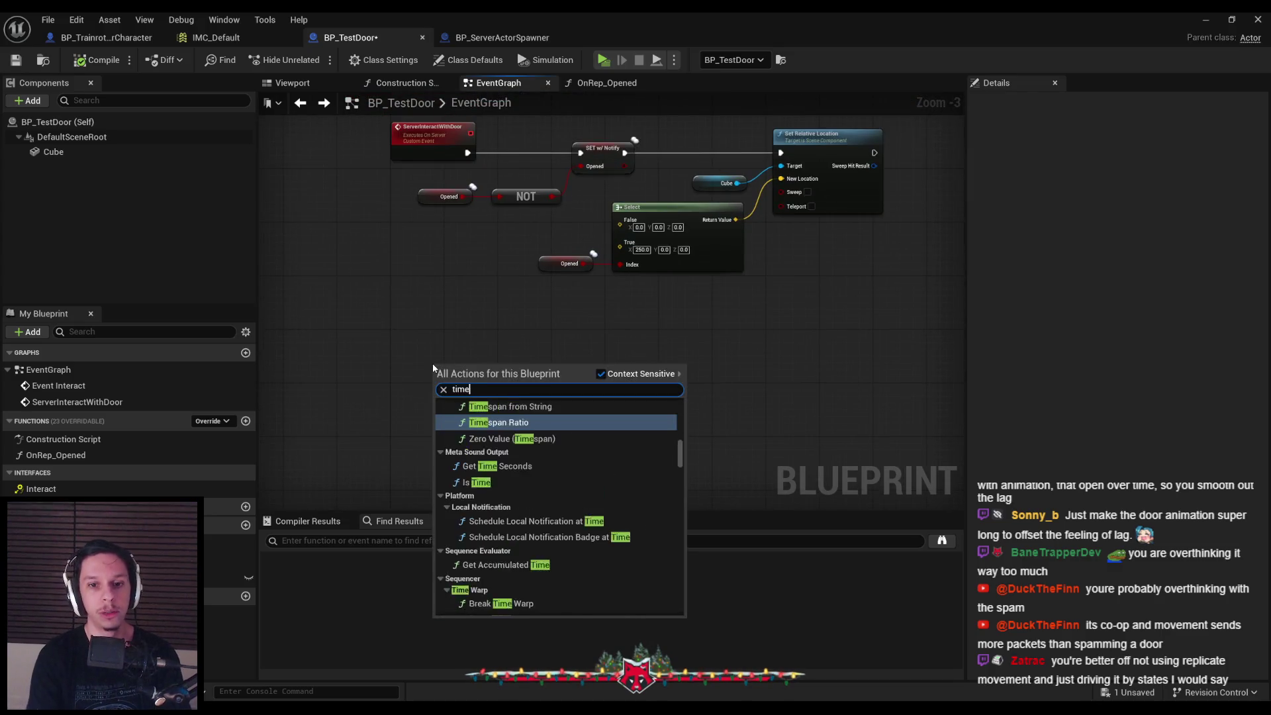
pyautogui.scroll(10, 516, 427)
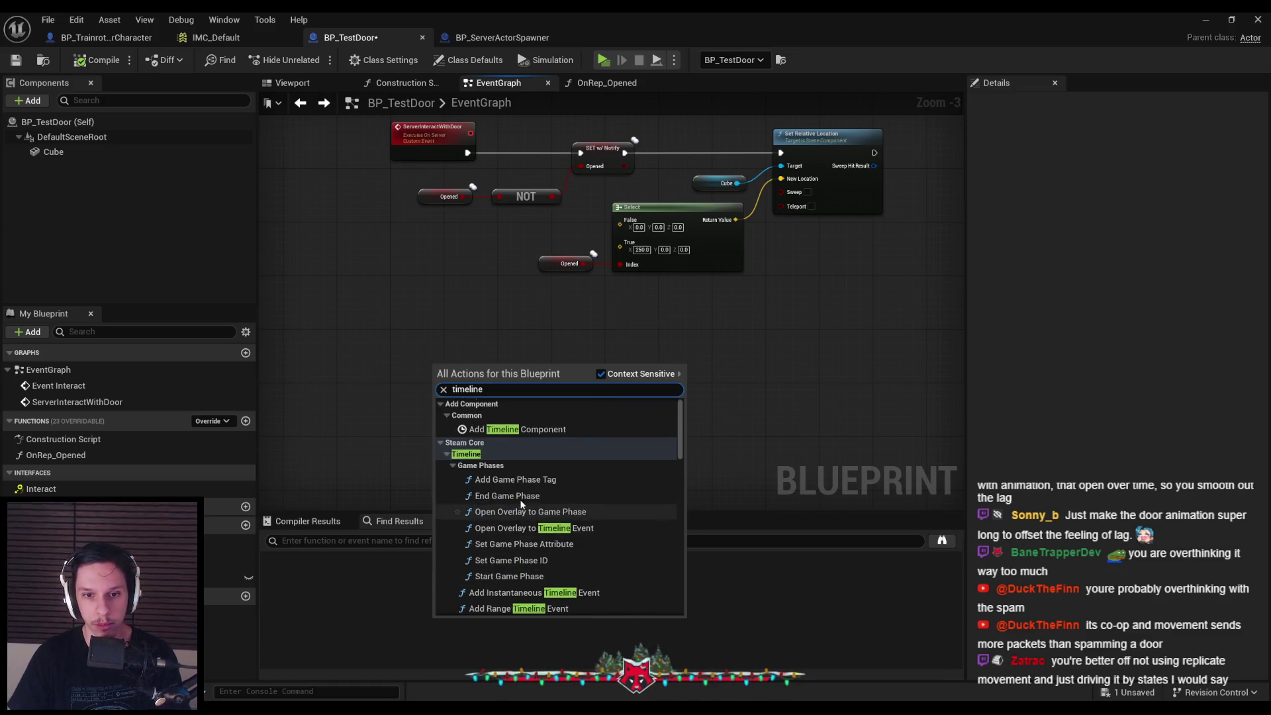
pyautogui.click(516, 427)
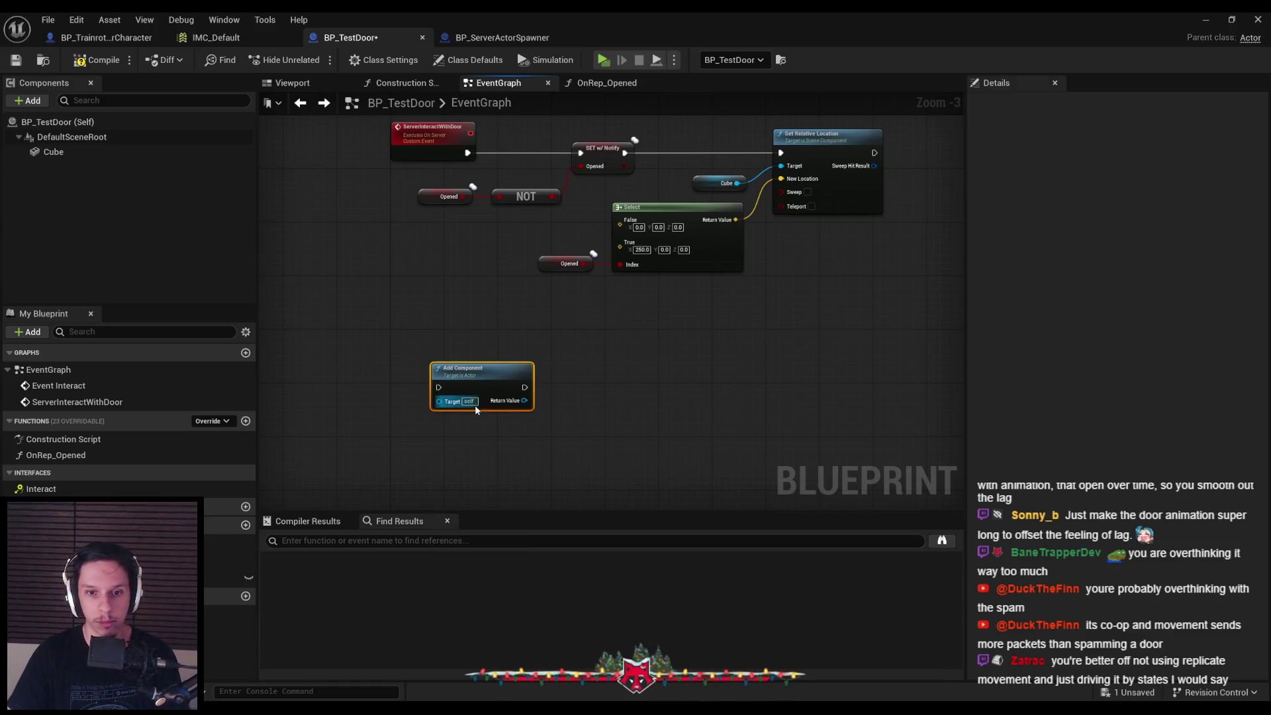
pyautogui.hotkey('ctrl', 'z')
# Add a Timeline node named OpenSlidingDoor via a 'time line' search and save the blueprint
pyautogui.rightClick(521, 375)
pyautogui.write('time line')
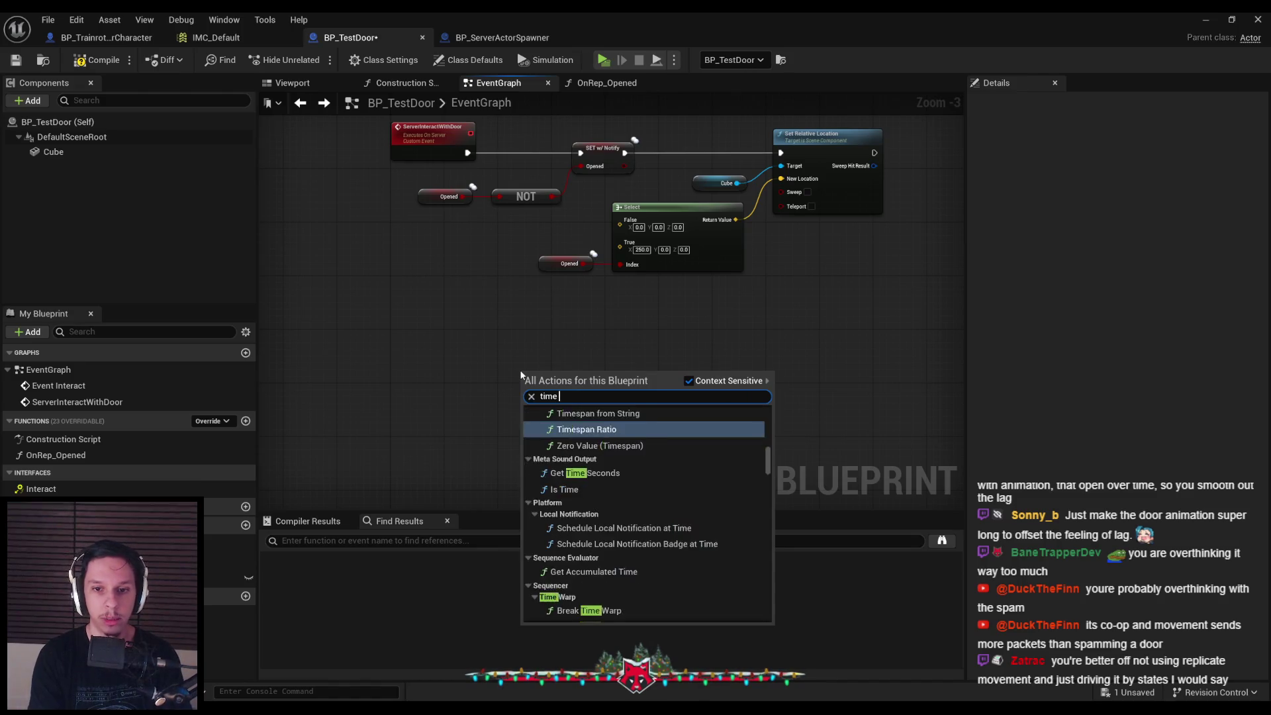
pyautogui.scroll(-10, 622, 523)
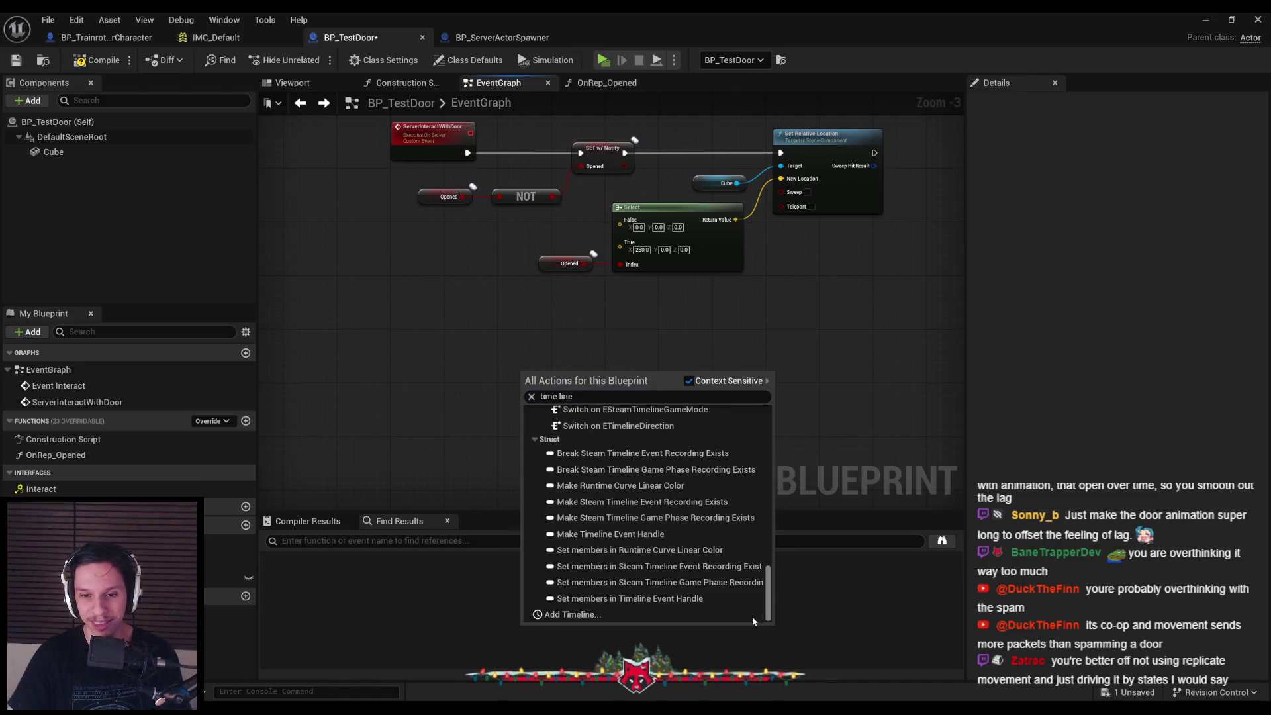
pyautogui.click(616, 614)
pyautogui.write('OpenDo')
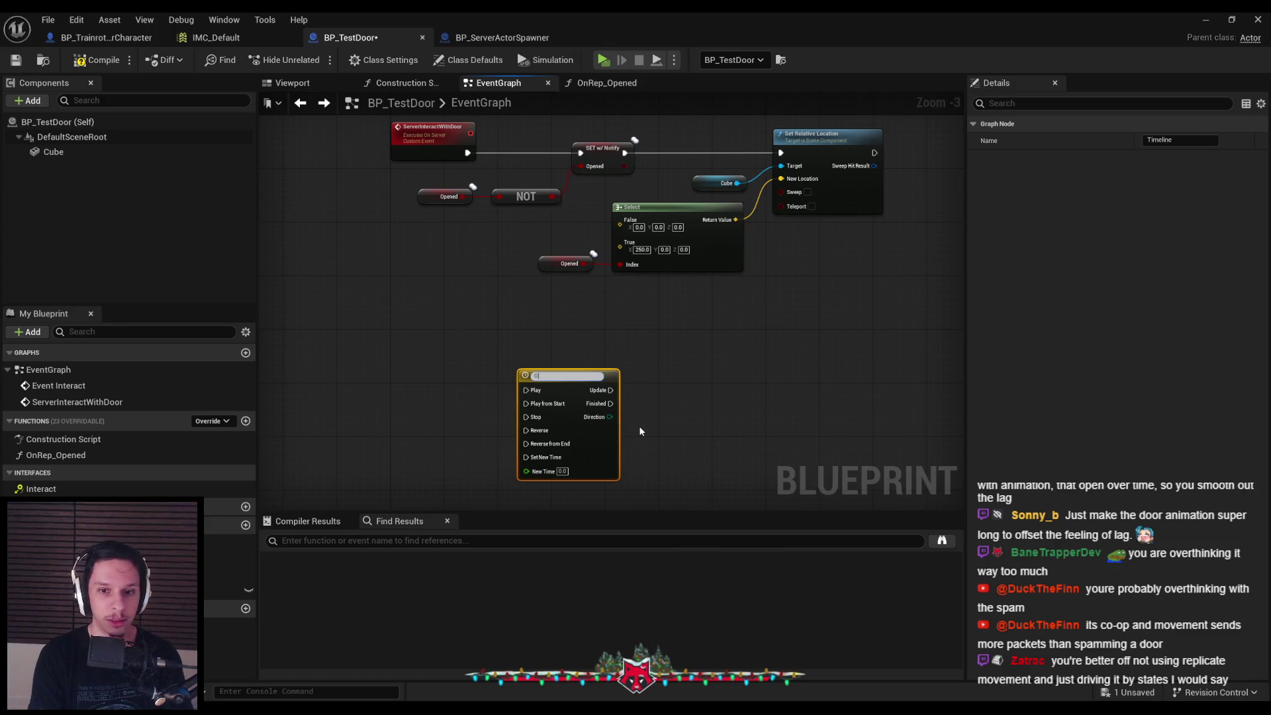
pyautogui.press('BackSpace')
pyautogui.press('BackSpace')
pyautogui.write('SlidingDoor')
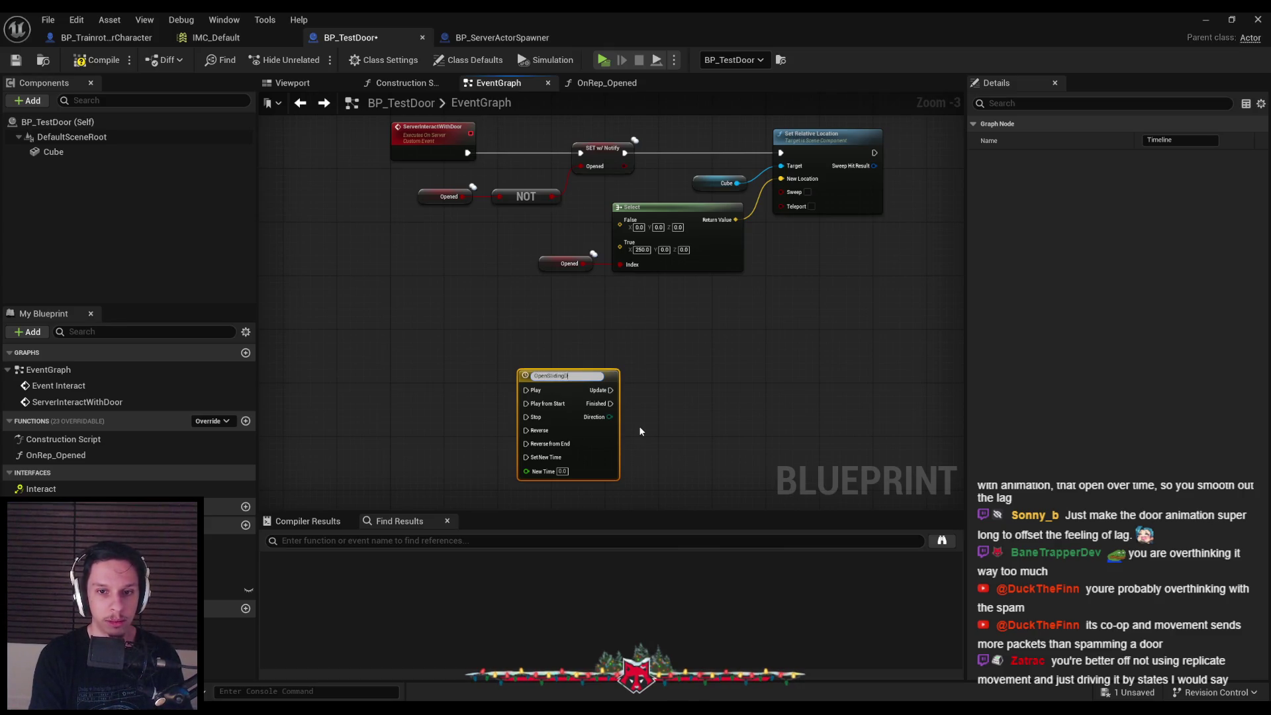
pyautogui.press('Return')
pyautogui.click(639, 431)
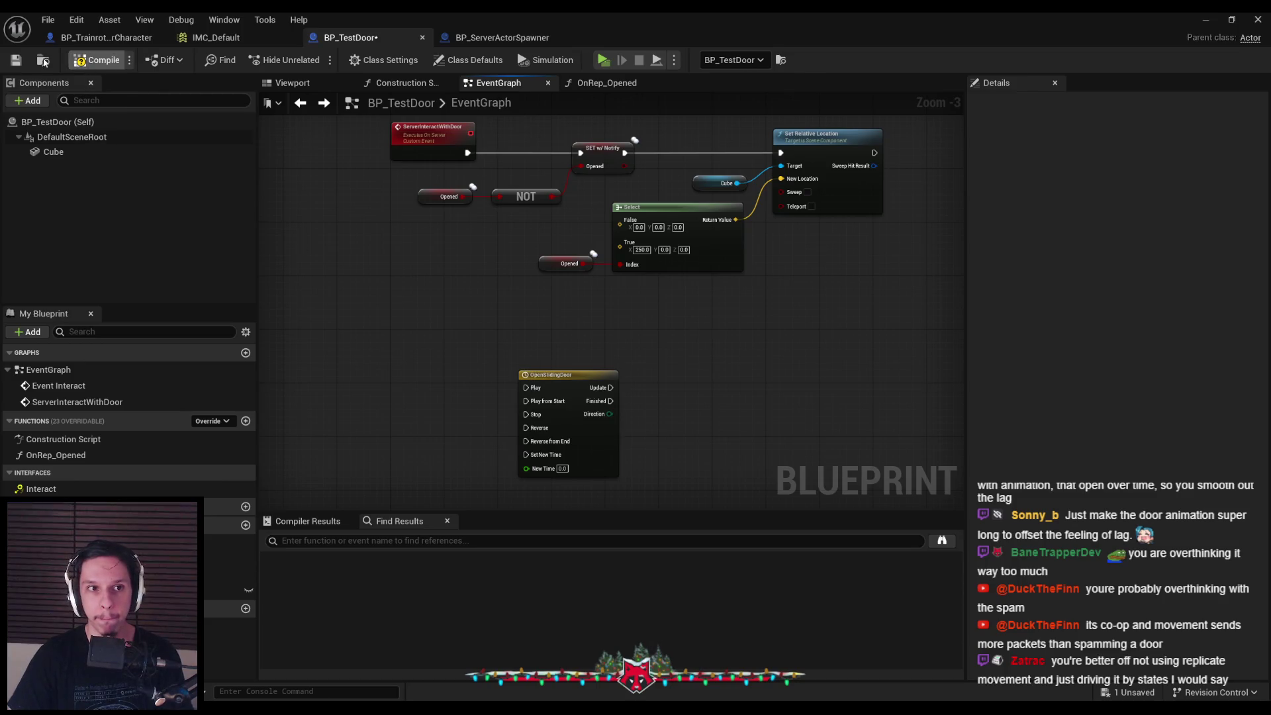
pyautogui.click(15, 59)
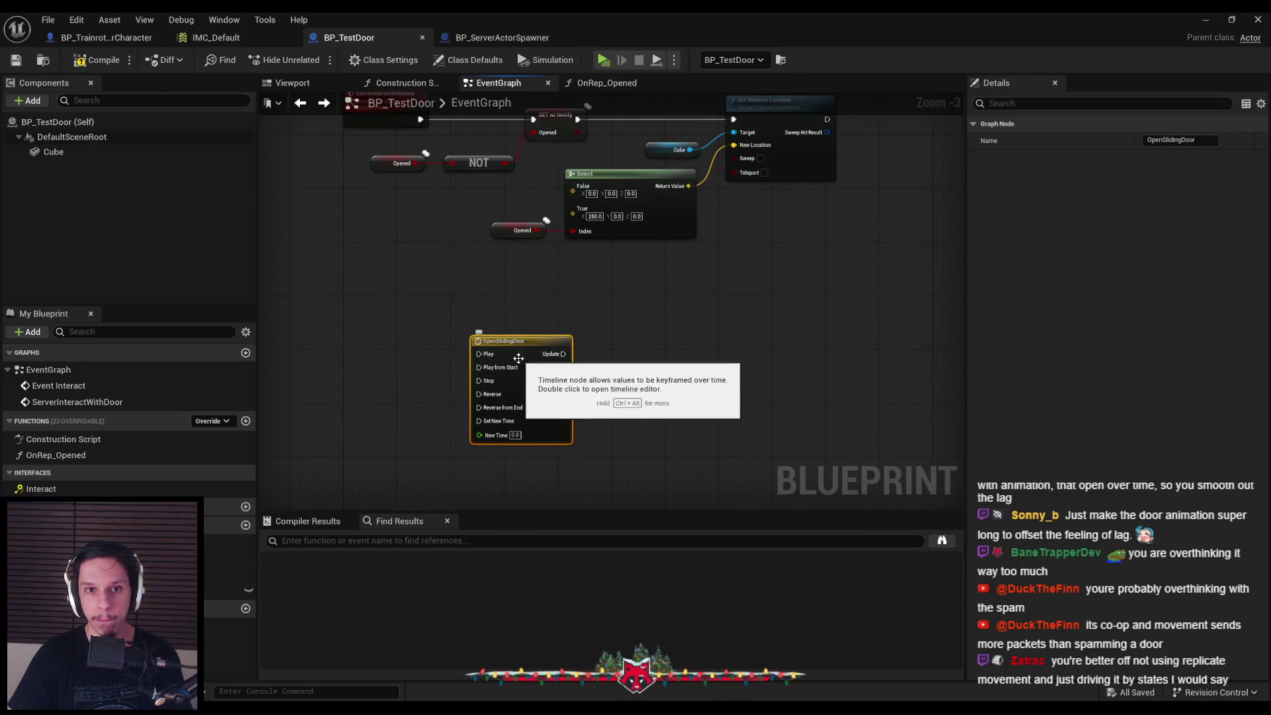
pyautogui.doubleClick(520, 343)
# Set the timeline length to 2 seconds and add a float track named Alpha
pyautogui.doubleClick(372, 119)
pyautogui.write('2')
pyautogui.press('Return')
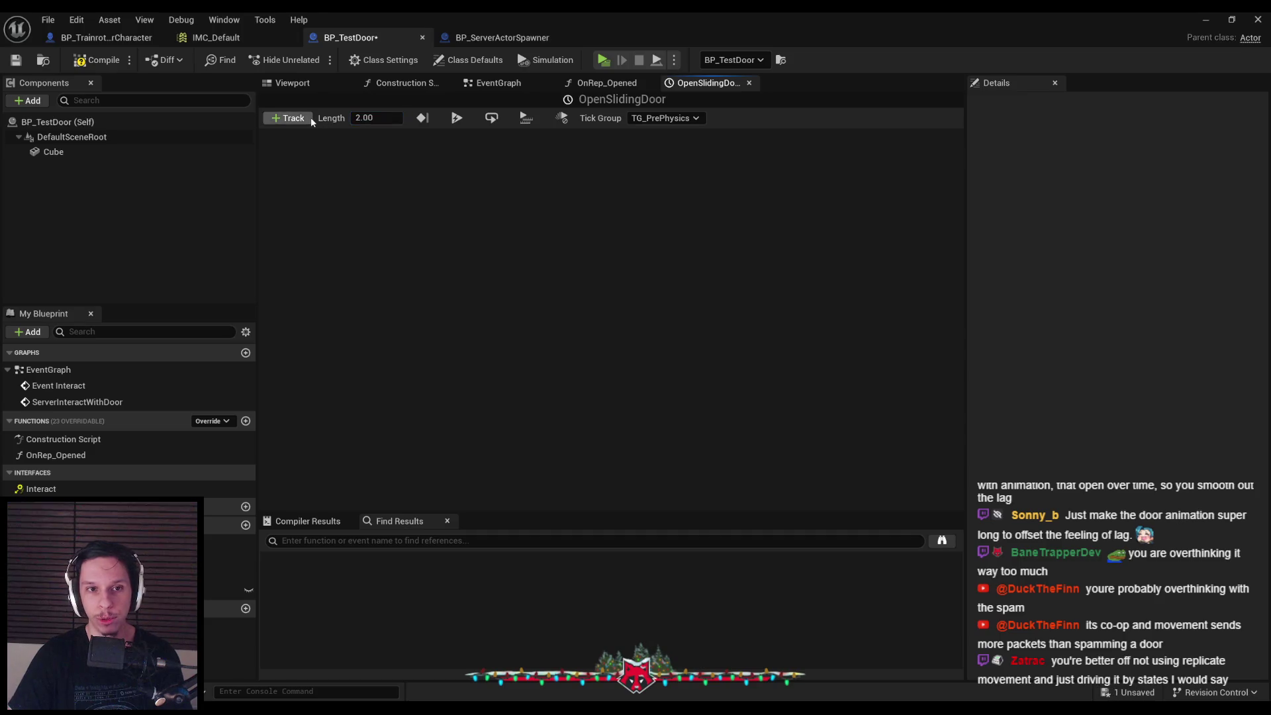
pyautogui.click(309, 118)
pyautogui.click(315, 135)
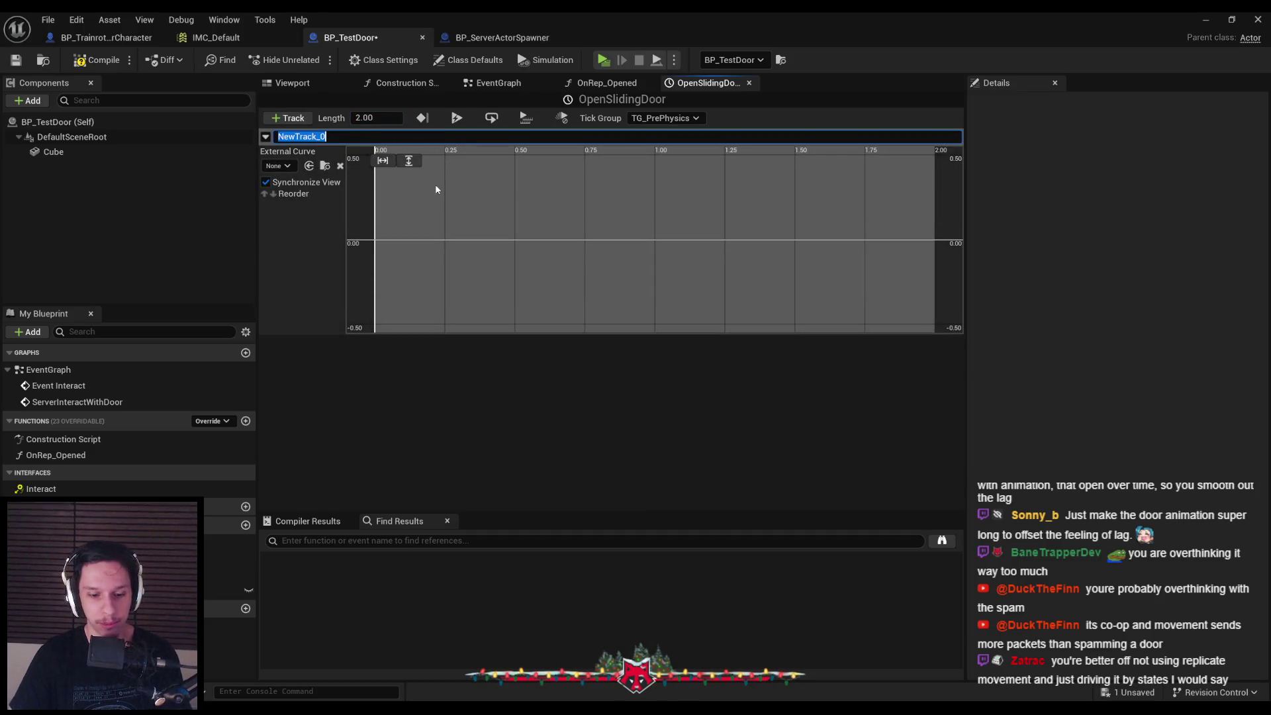
pyautogui.write('Alpha')
pyautogui.press('Return')
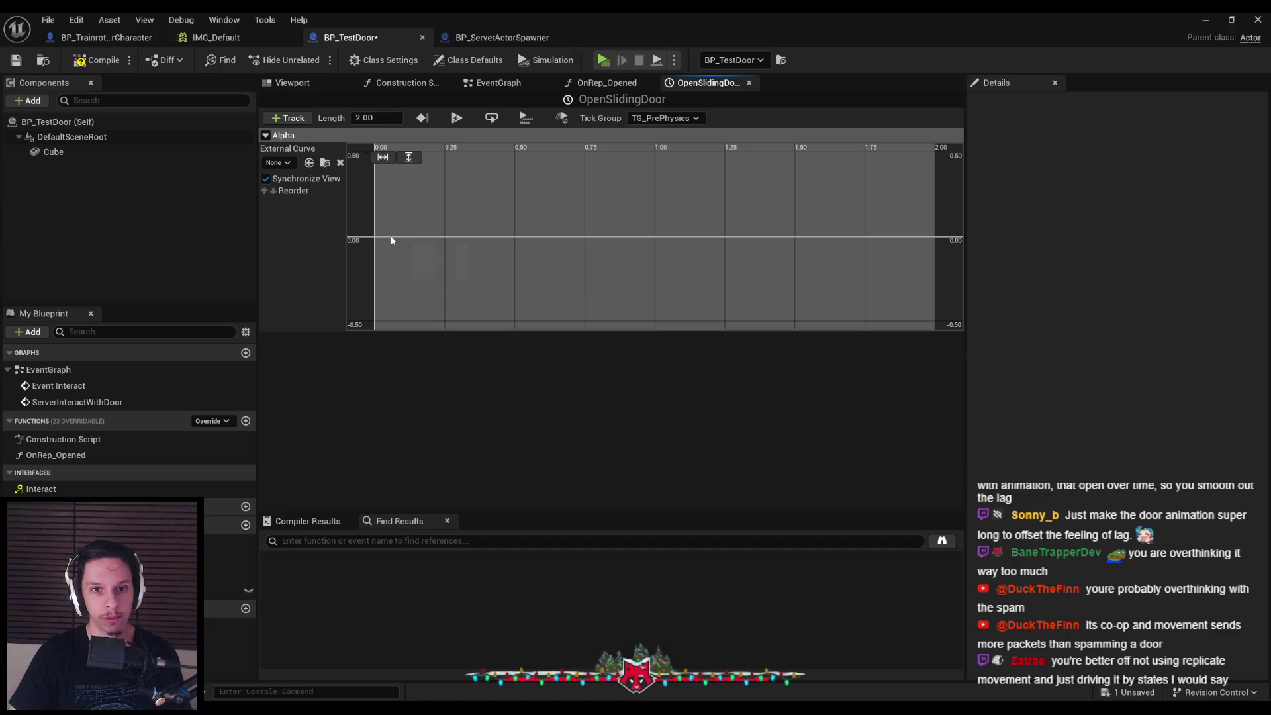
# Add a first Alpha curve key at time 0, value 0
pyautogui.rightClick(391, 241)
pyautogui.click(446, 261)
pyautogui.click(484, 160)
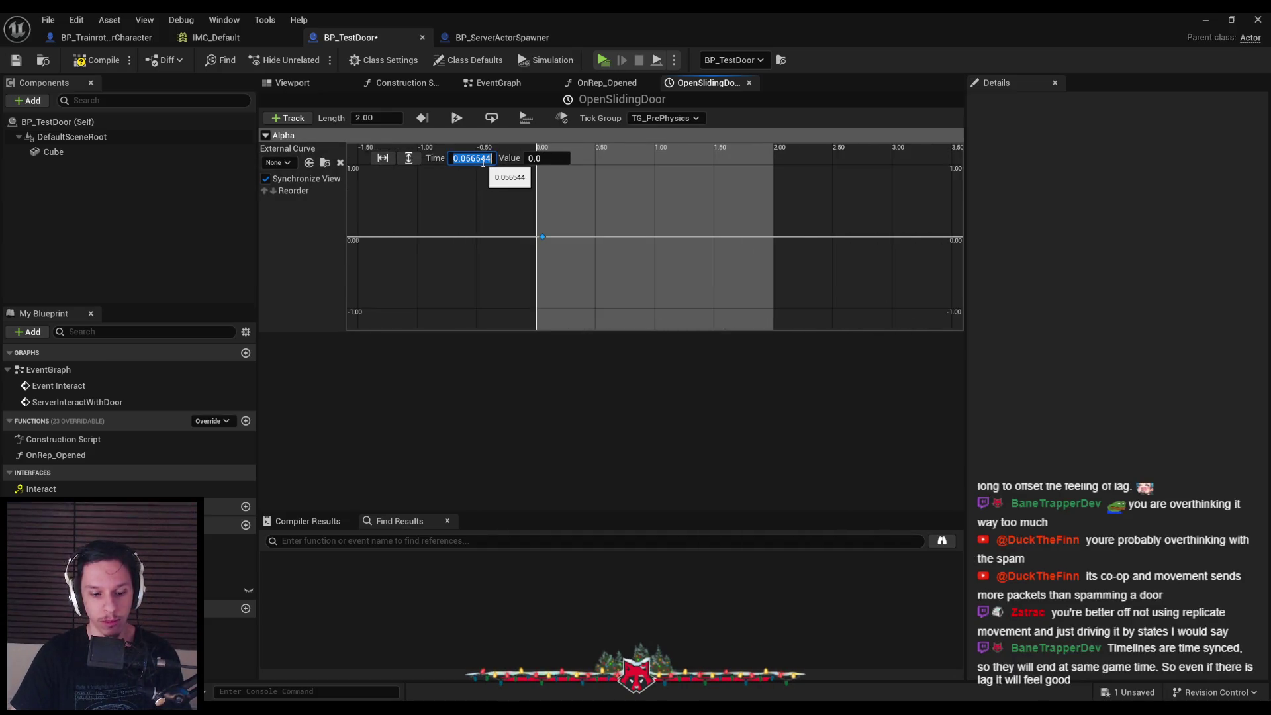
pyautogui.write('0')
pyautogui.press('Return')
pyautogui.click(627, 228)
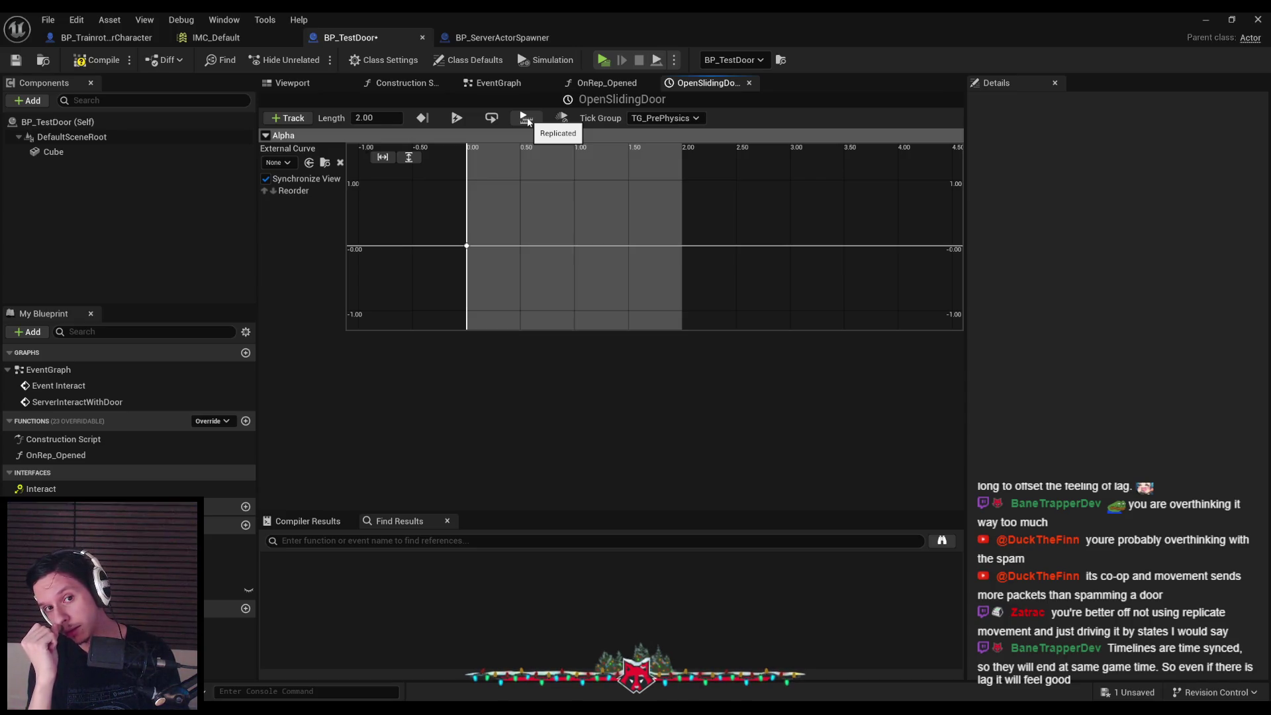
# Add a second Alpha curve key at time 2 with value 1
pyautogui.rightClick(657, 244)
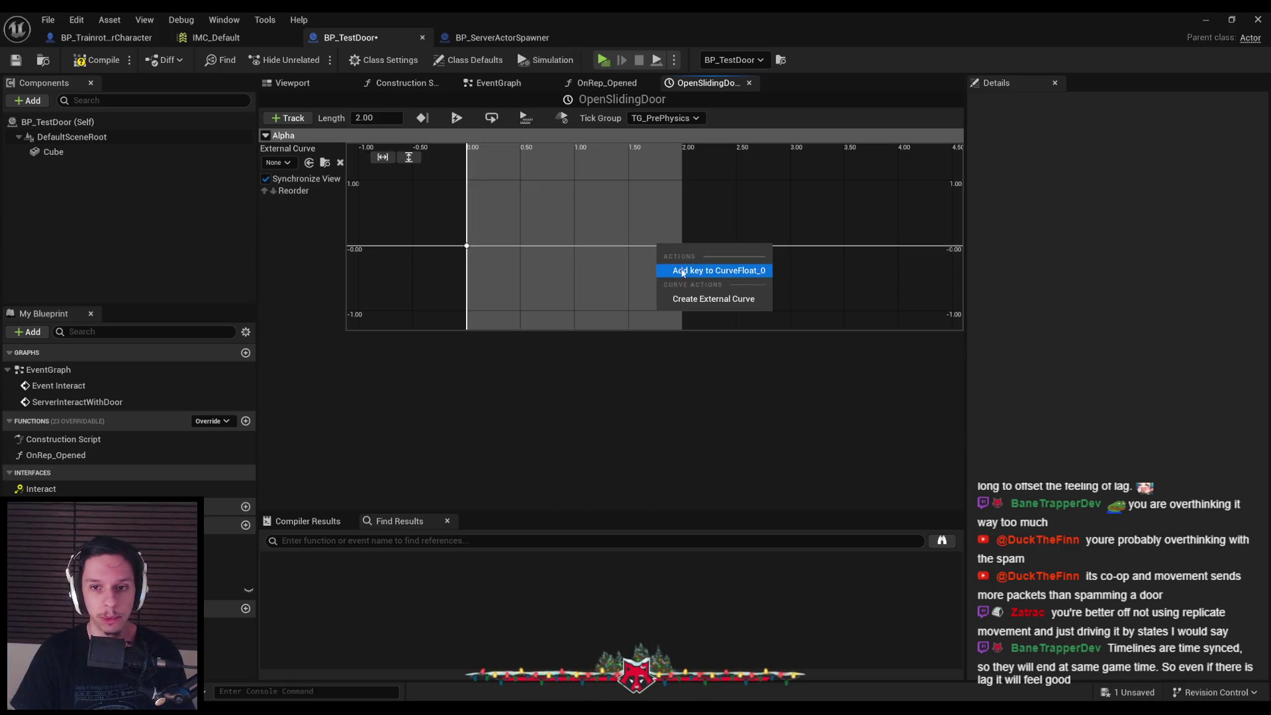
pyautogui.click(703, 268)
pyautogui.click(472, 158)
pyautogui.write('2')
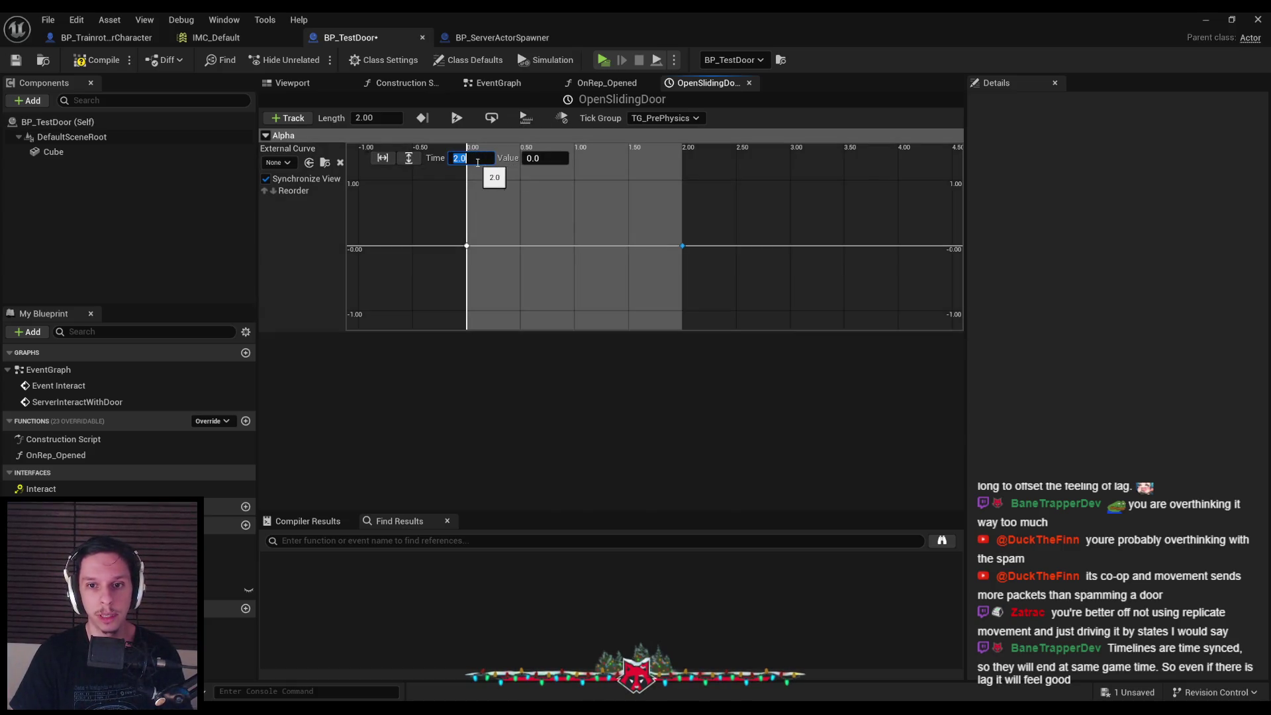
pyautogui.press('Return')
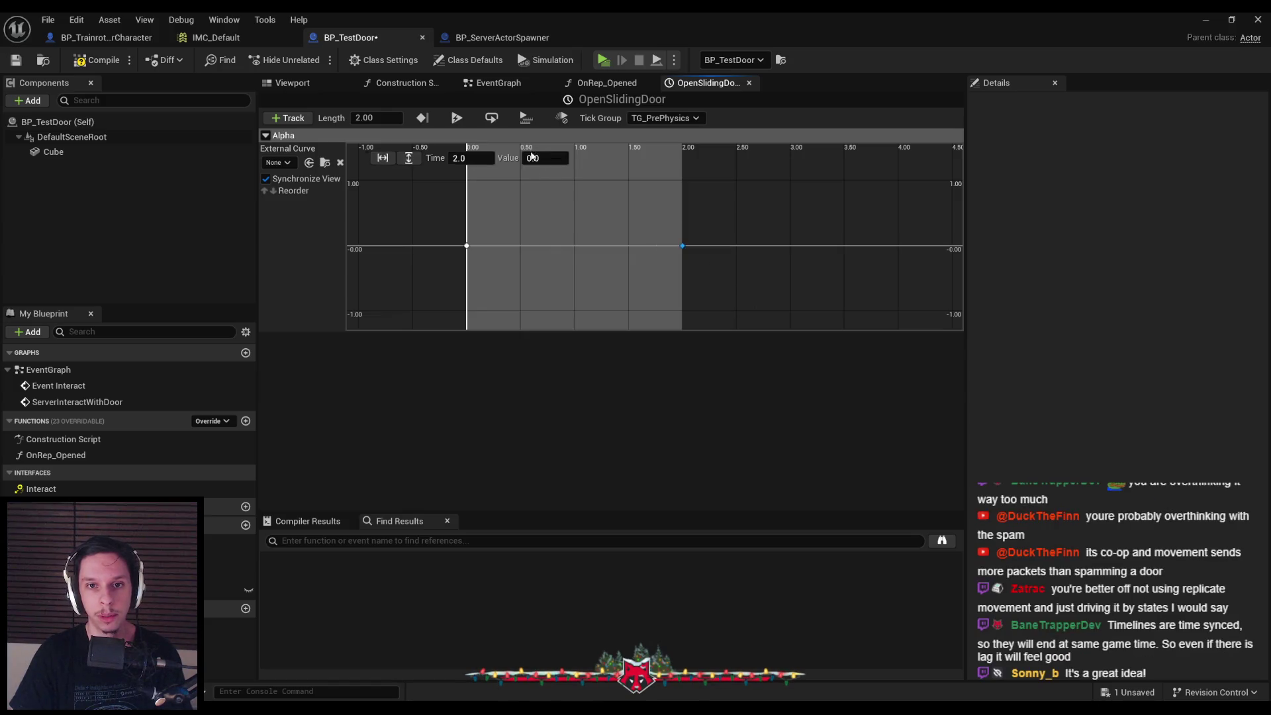
pyautogui.click(534, 158)
pyautogui.write('1')
pyautogui.press('Return')
# Set both keys to Auto interpolation so the curve eases smoothly
pyautogui.keyDown('shift'); pyautogui.click(678, 191); pyautogui.keyUp('shift')
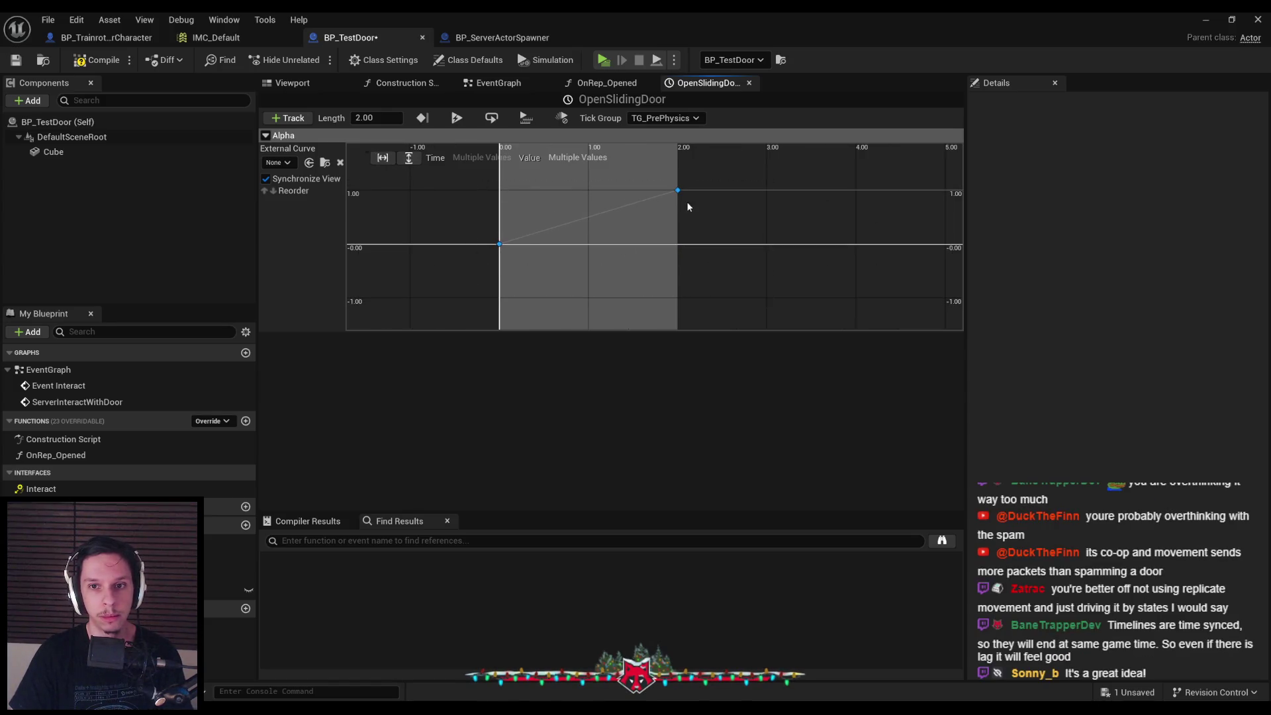
pyautogui.rightClick(678, 193)
pyautogui.click(694, 228)
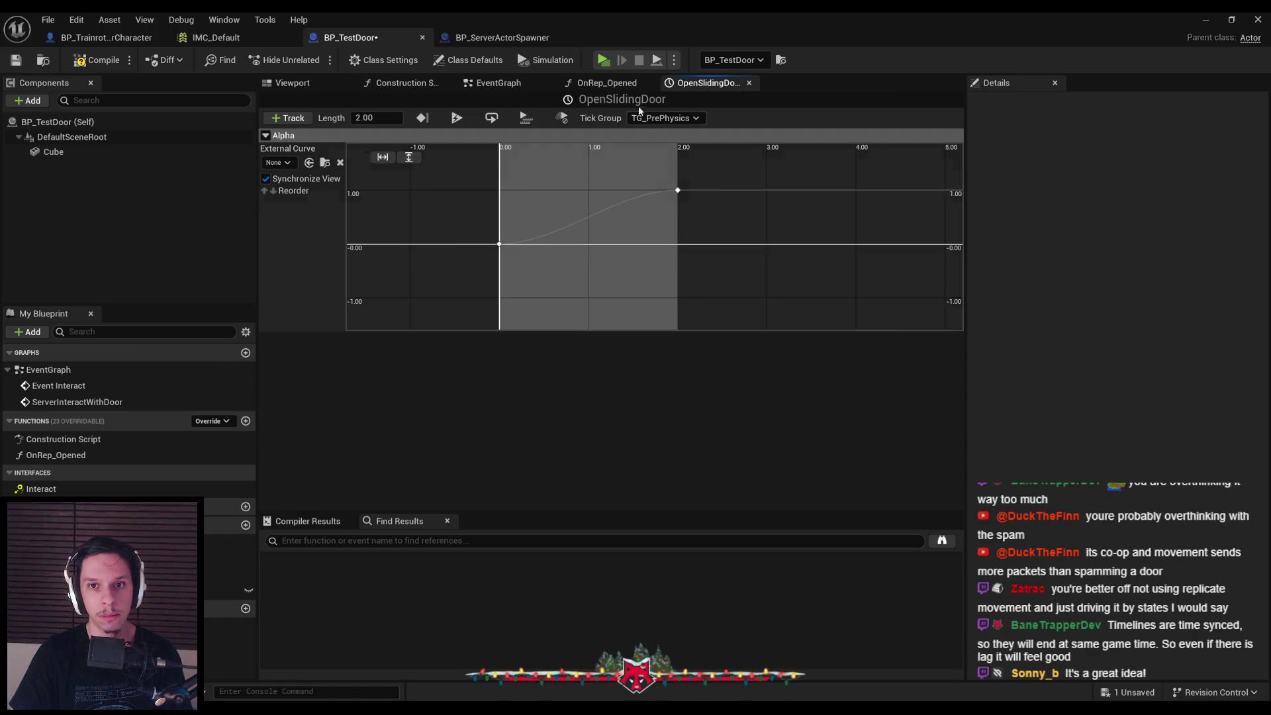
pyautogui.click(629, 84)
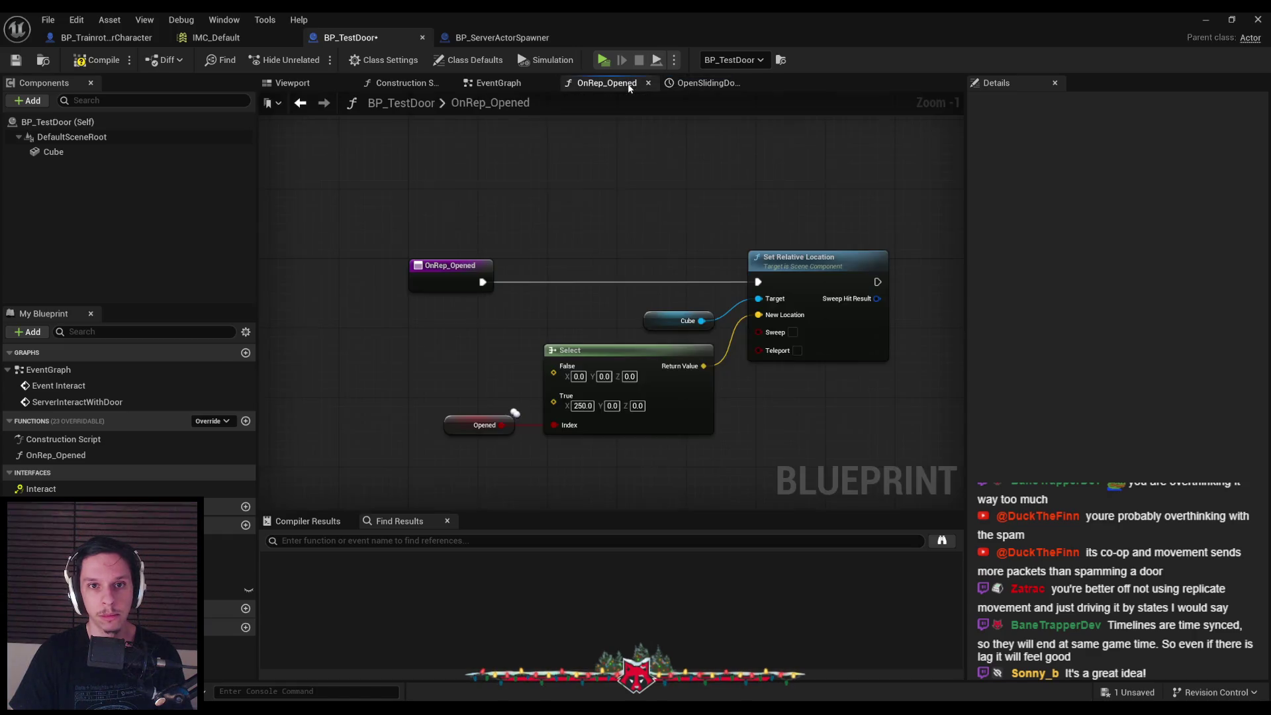
# Move the Select, Cube and Set Relative Location nodes beside the timeline and wire Update to Set Relative Location
pyautogui.click(499, 83)
pyautogui.moveTo(615, 249)
pyautogui.mouseDown()
pyautogui.moveTo(617, 192)
pyautogui.moveTo(645, 180)
pyautogui.mouseUp()
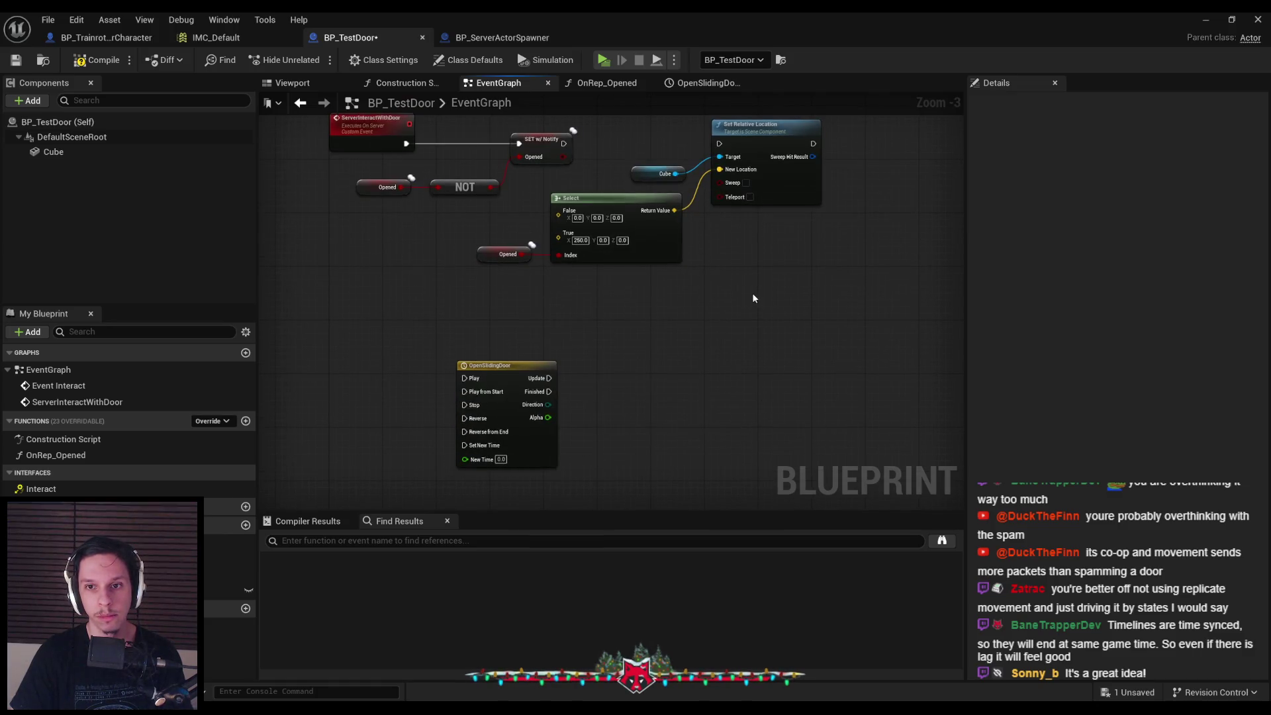
pyautogui.moveTo(725, 324); pyautogui.dragTo(707, 309)
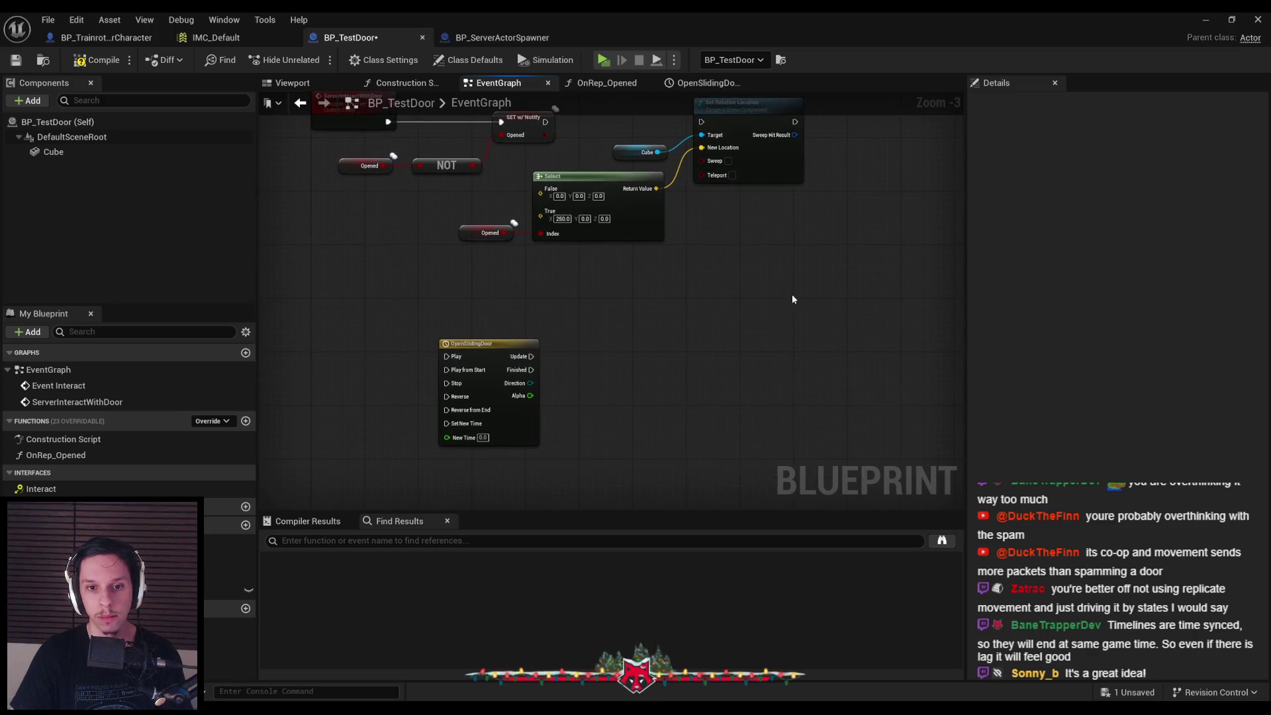
pyautogui.moveTo(772, 279); pyautogui.dragTo(597, 145)
pyautogui.moveTo(667, 125)
pyautogui.mouseDown()
pyautogui.moveTo(720, 397)
pyautogui.moveTo(531, 356)
pyautogui.mouseUp()
pyautogui.moveTo(818, 390)
pyautogui.mouseDown()
pyautogui.moveTo(837, 366)
pyautogui.moveTo(891, 349)
pyautogui.mouseUp()
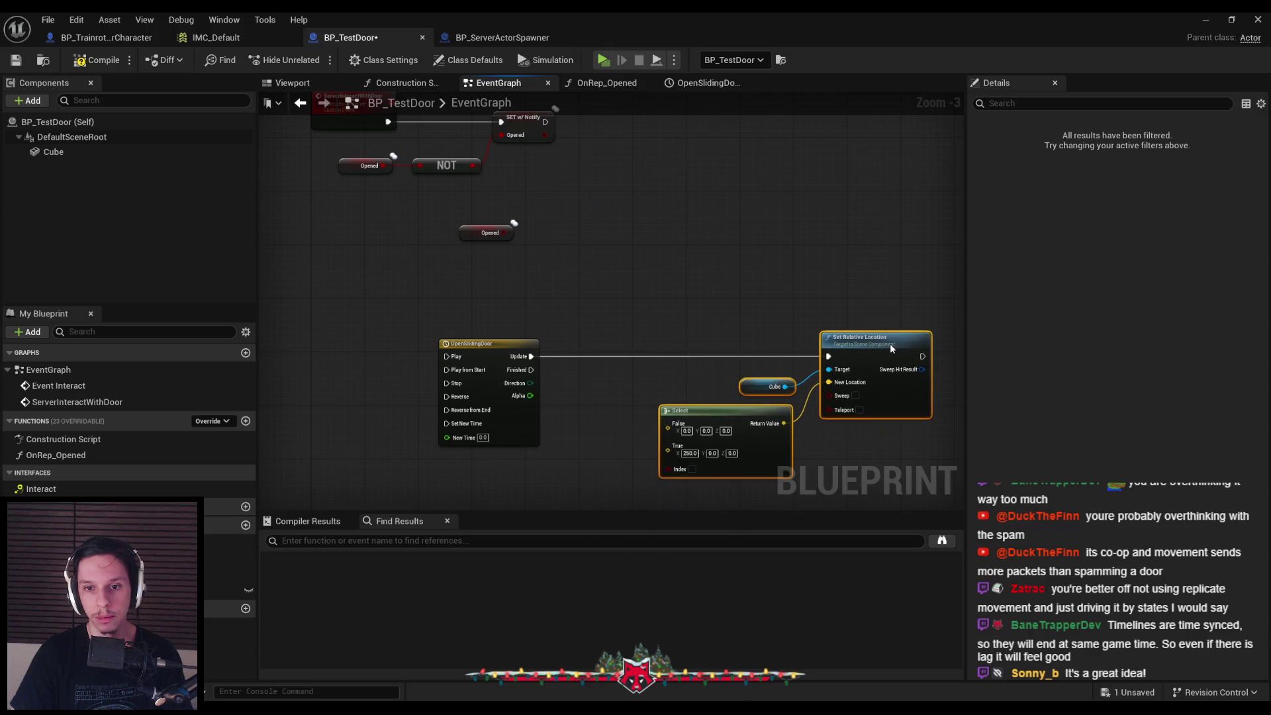
# Try wiring Alpha to the Select node, then inspect the Index pin's type options, leaving it Boolean
pyautogui.moveTo(780, 342); pyautogui.dragTo(765, 258)
pyautogui.scroll(3, 576, 310)
pyautogui.moveTo(487, 312); pyautogui.dragTo(683, 424)
pyautogui.click(663, 438)
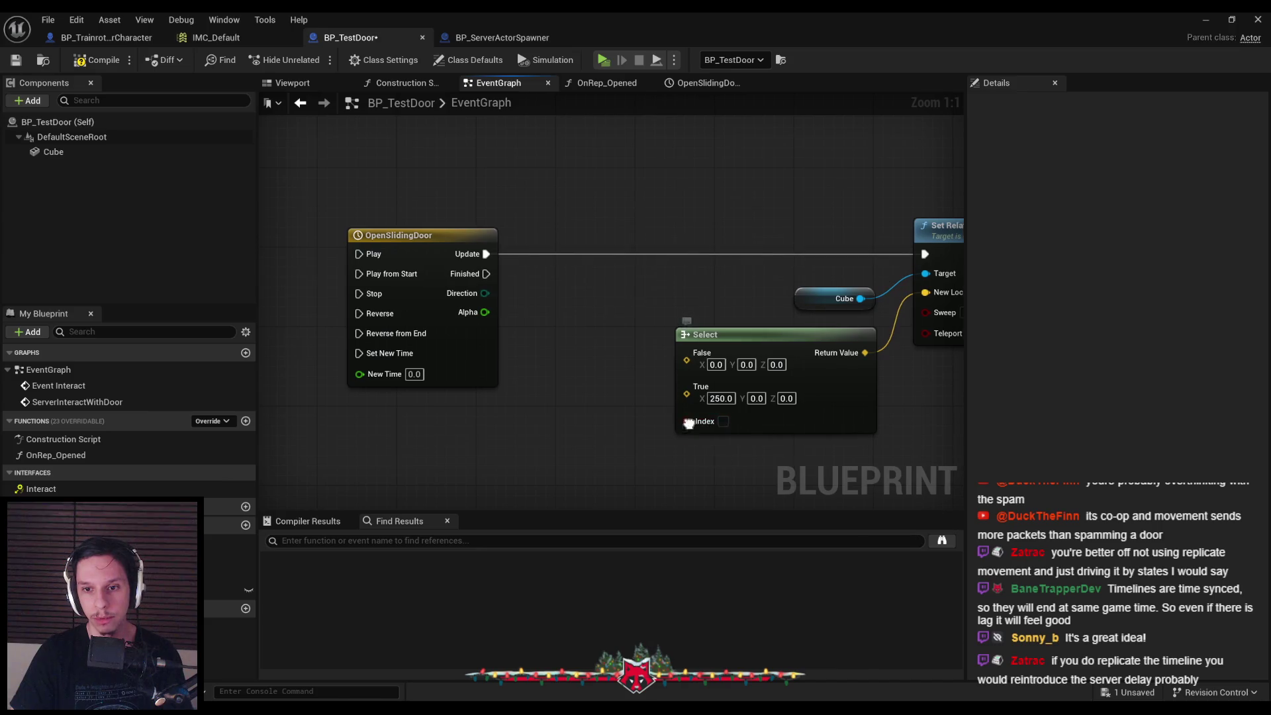
pyautogui.rightClick(691, 422)
pyautogui.click(728, 466)
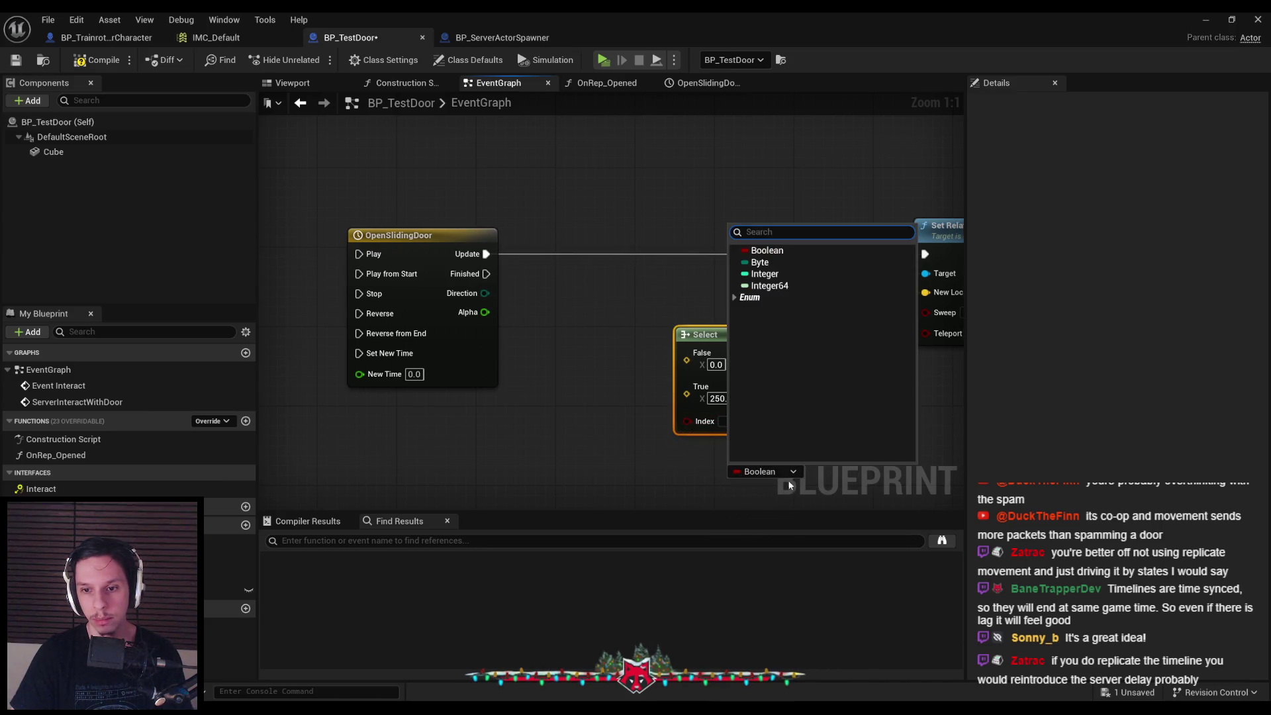
pyautogui.click(735, 298)
pyautogui.click(735, 299)
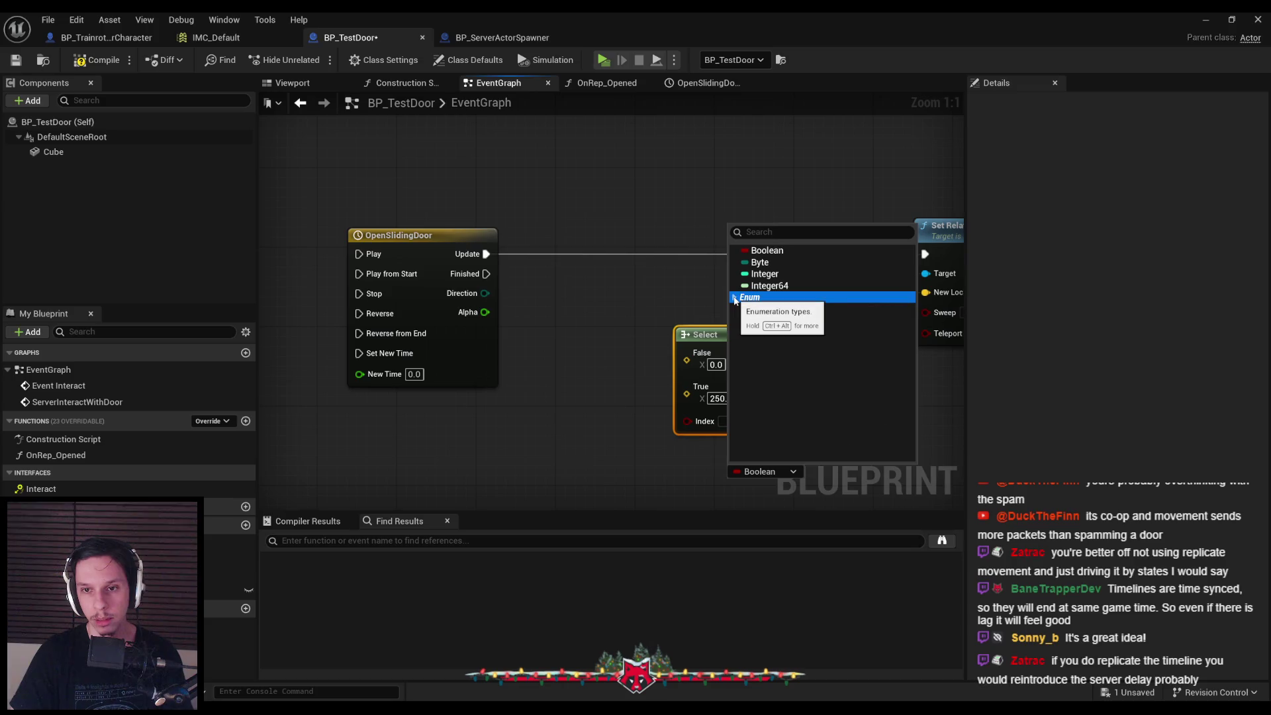
pyautogui.click(631, 318)
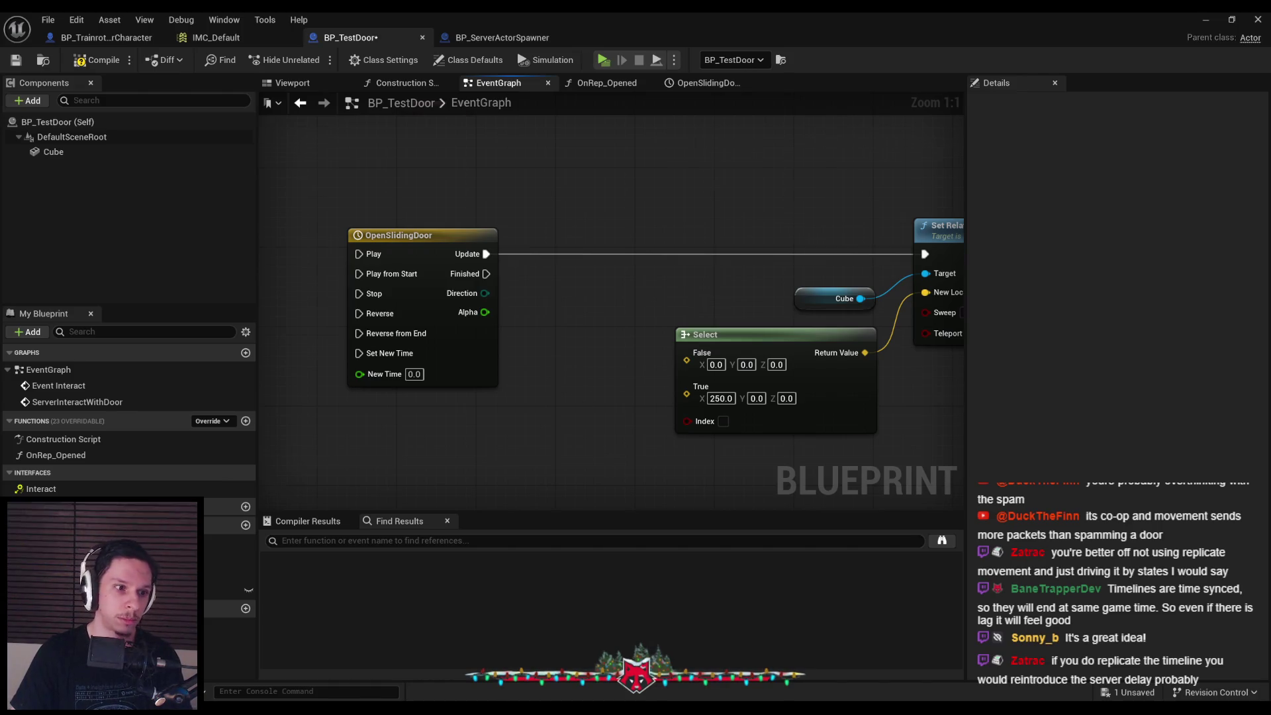
pyautogui.scroll(-1, 553, 429)
pyautogui.scroll(-1, 554, 429)
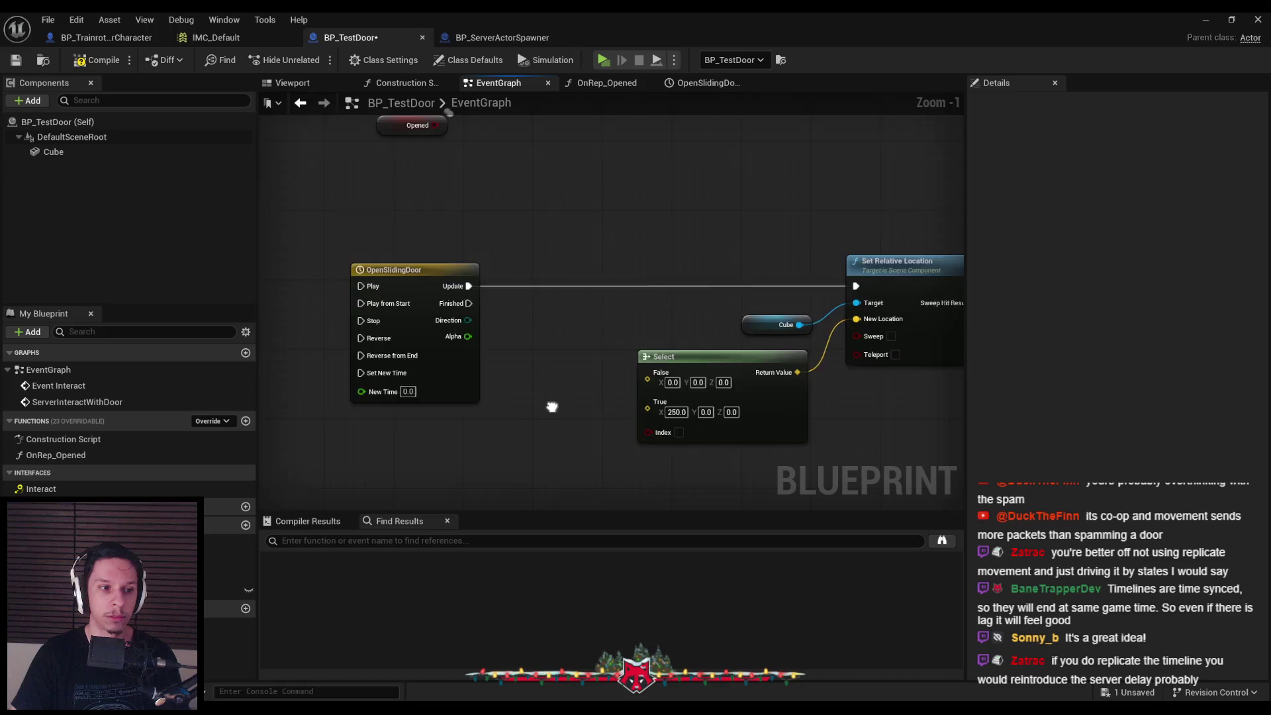
# Compile and save BP_TestDoor, then look over the Server Interact nodes
pyautogui.scroll(-1, 540, 357)
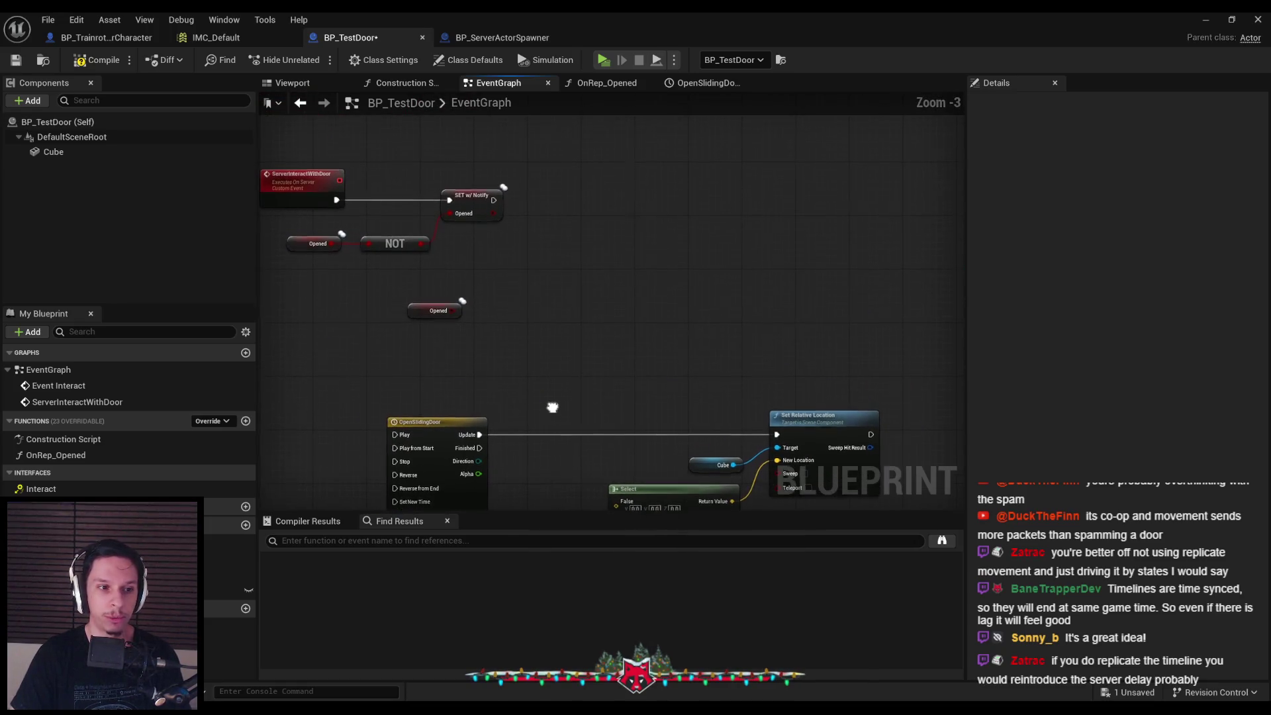
pyautogui.scroll(-1, 510, 369)
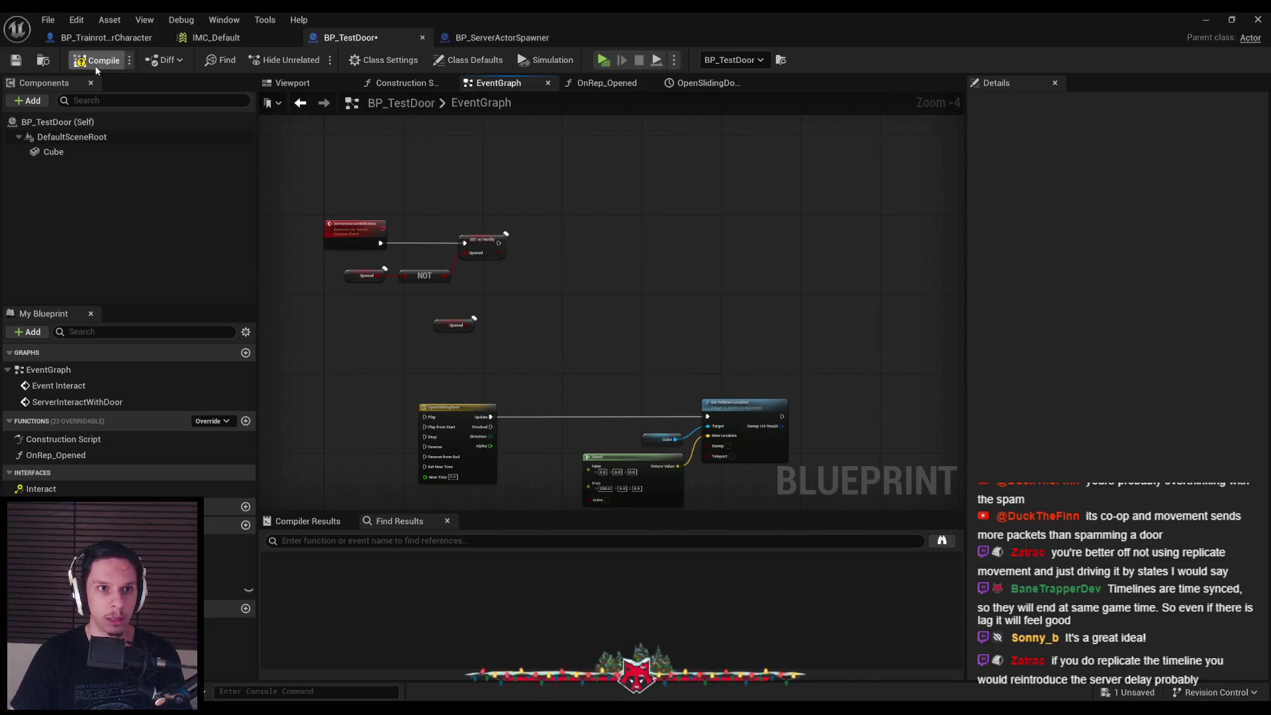
pyautogui.click(19, 68)
pyautogui.moveTo(374, 323); pyautogui.dragTo(390, 419)
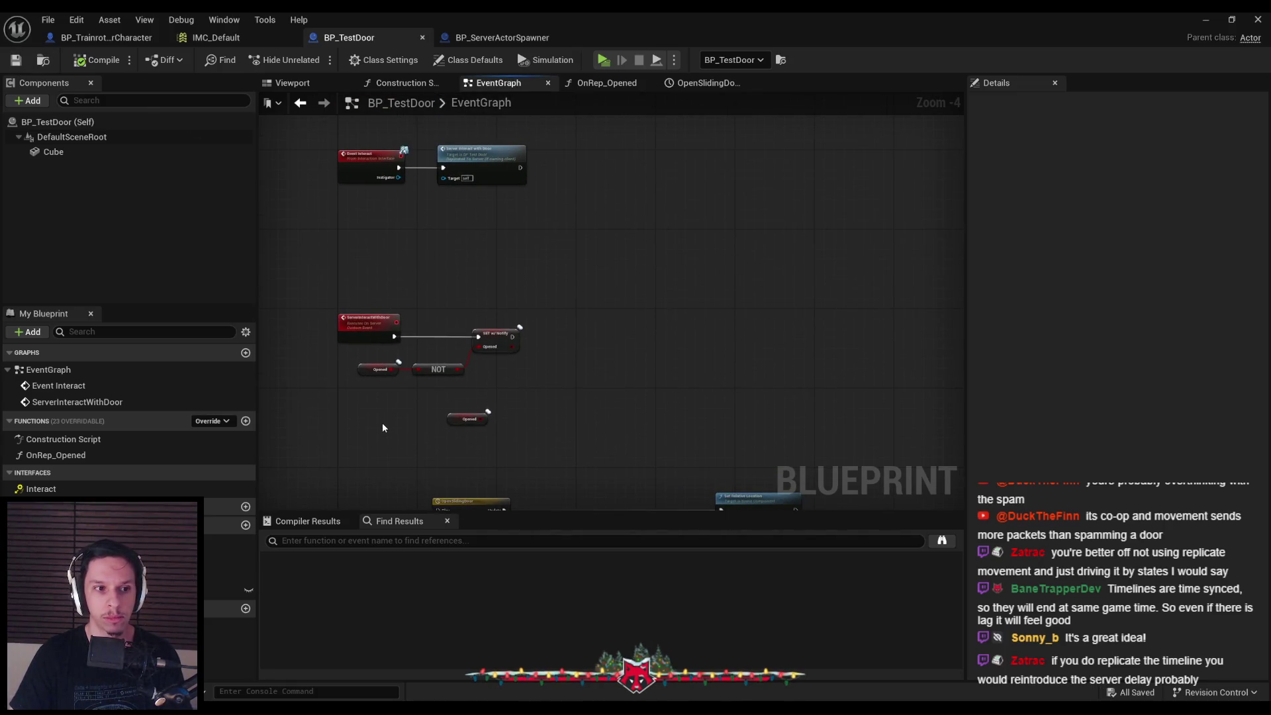
pyautogui.moveTo(536, 249); pyautogui.dragTo(553, 329)
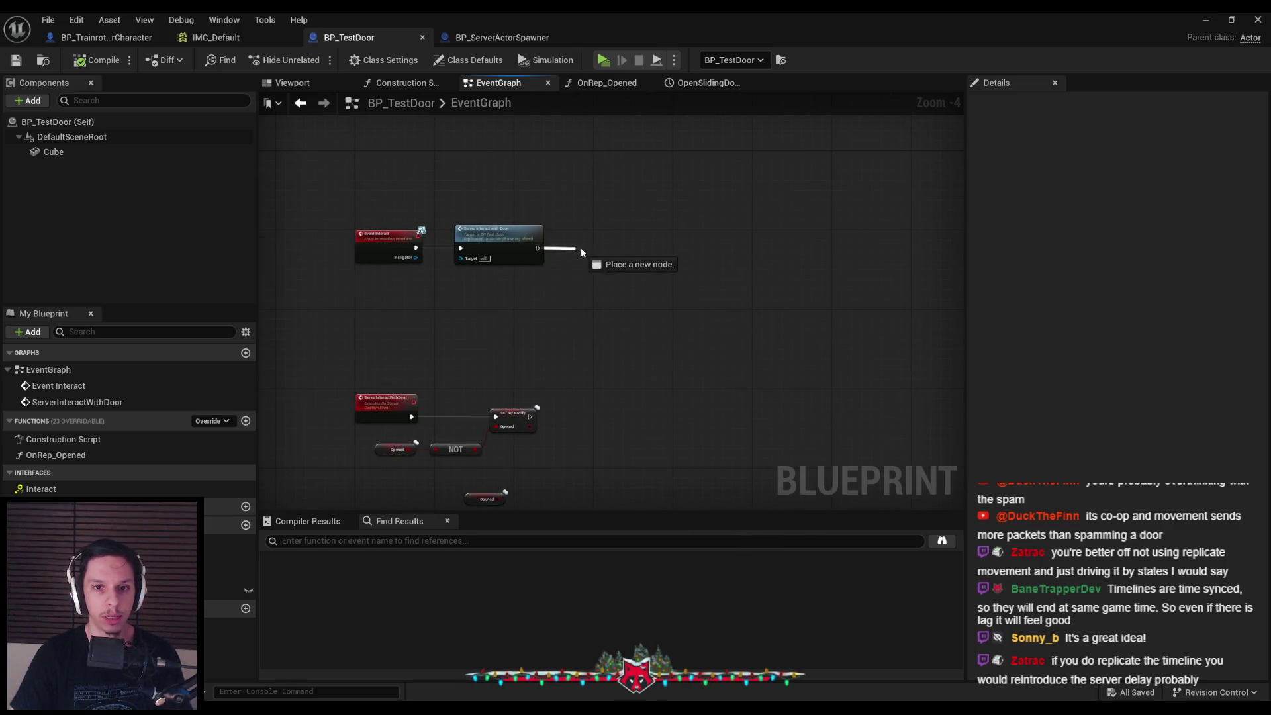
pyautogui.moveTo(581, 250); pyautogui.dragTo(582, 251)
pyautogui.click(546, 297)
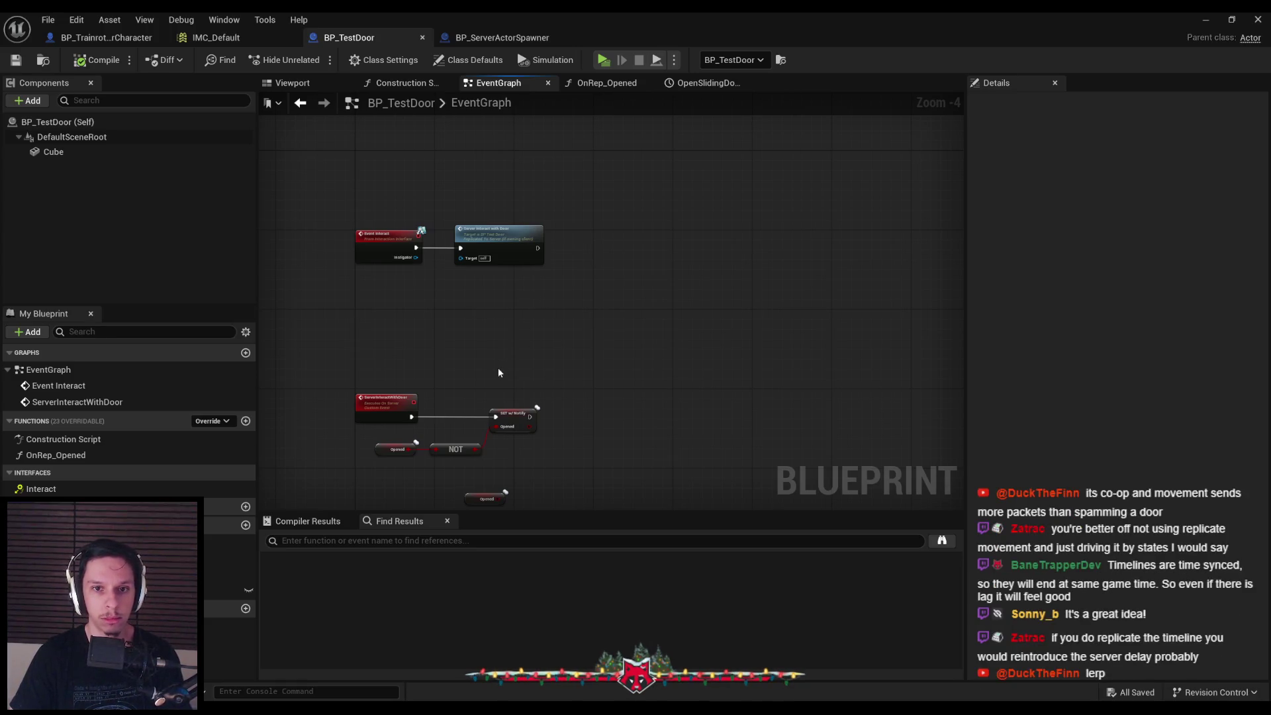
# Reposition the Opened getter node near the OpenSlidingDoor timeline nodes
pyautogui.moveTo(498, 368); pyautogui.dragTo(478, 240)
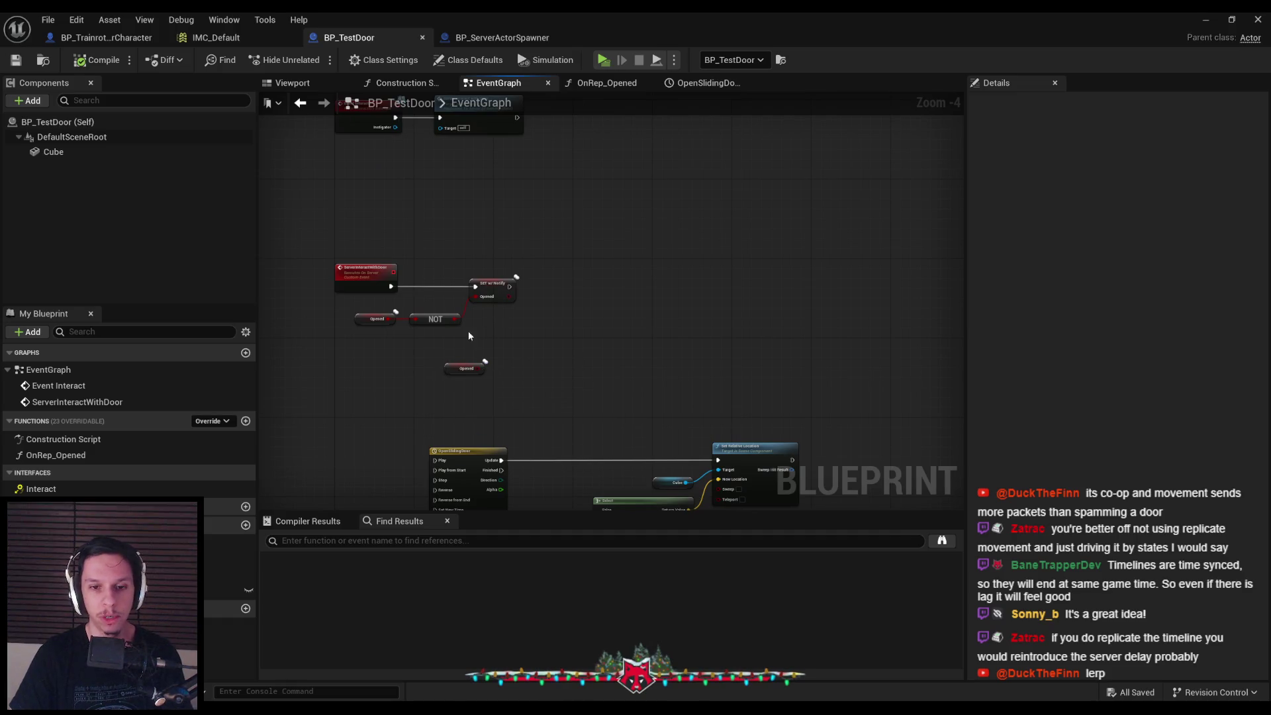
pyautogui.scroll(4, 467, 331)
pyautogui.moveTo(439, 393)
pyautogui.mouseDown()
pyautogui.moveTo(493, 346)
pyautogui.moveTo(503, 306)
pyautogui.mouseUp()
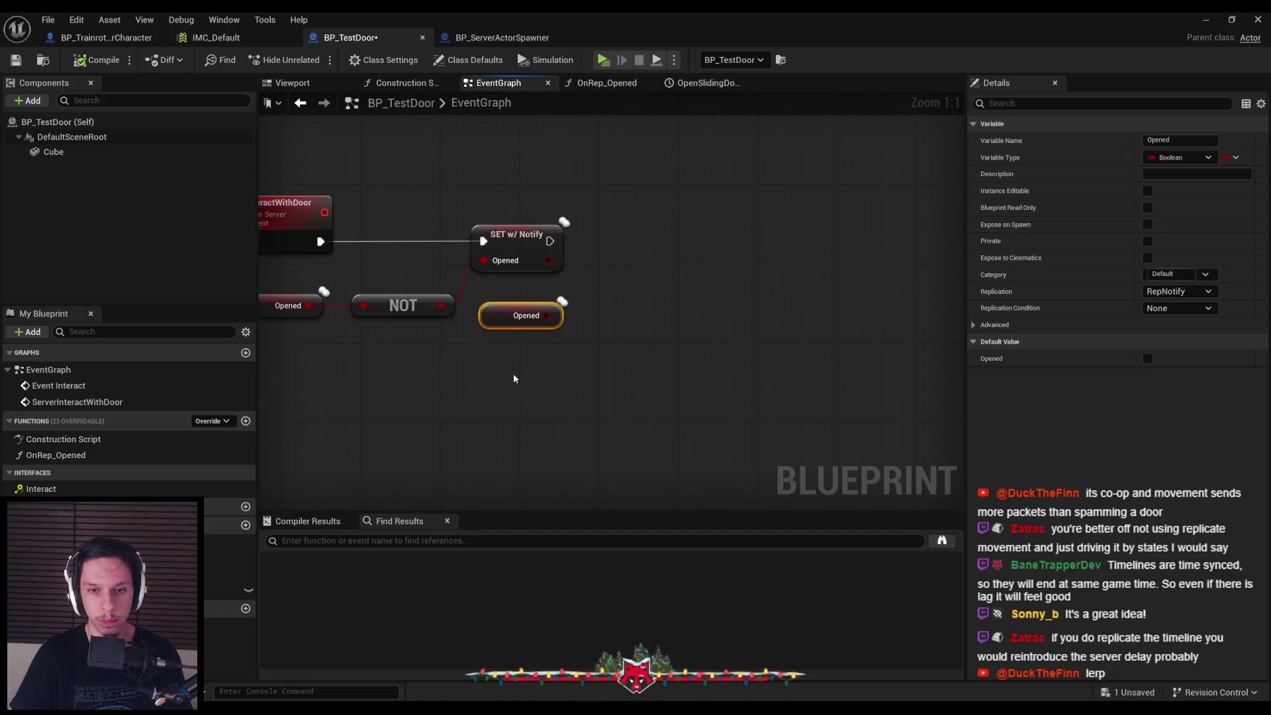
pyautogui.click(513, 374)
pyautogui.moveTo(583, 394); pyautogui.dragTo(470, 288)
pyautogui.scroll(-2, 556, 335)
pyautogui.click(621, 332)
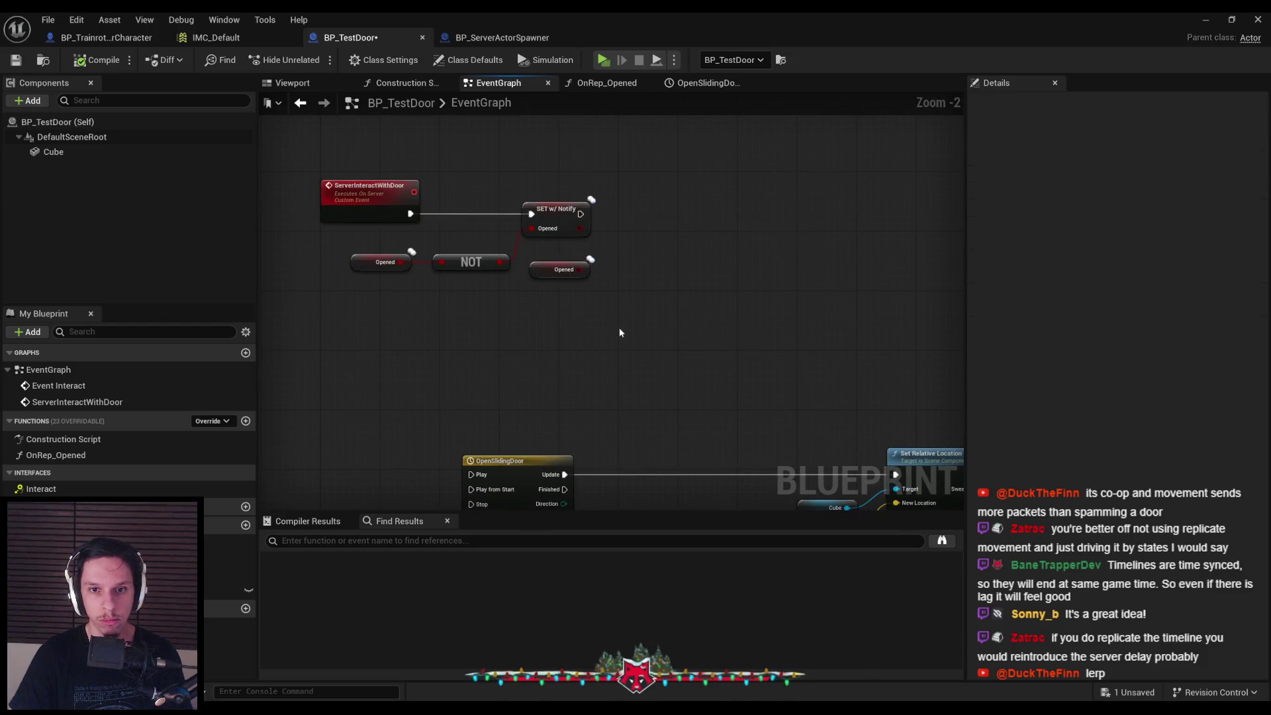
pyautogui.moveTo(530, 251); pyautogui.dragTo(562, 247)
pyautogui.click(610, 316)
pyautogui.click(601, 291)
# Paste a copy of the Opened getter beside the Select node and undo stray moves
pyautogui.scroll(-1, 609, 303)
pyautogui.click(591, 462)
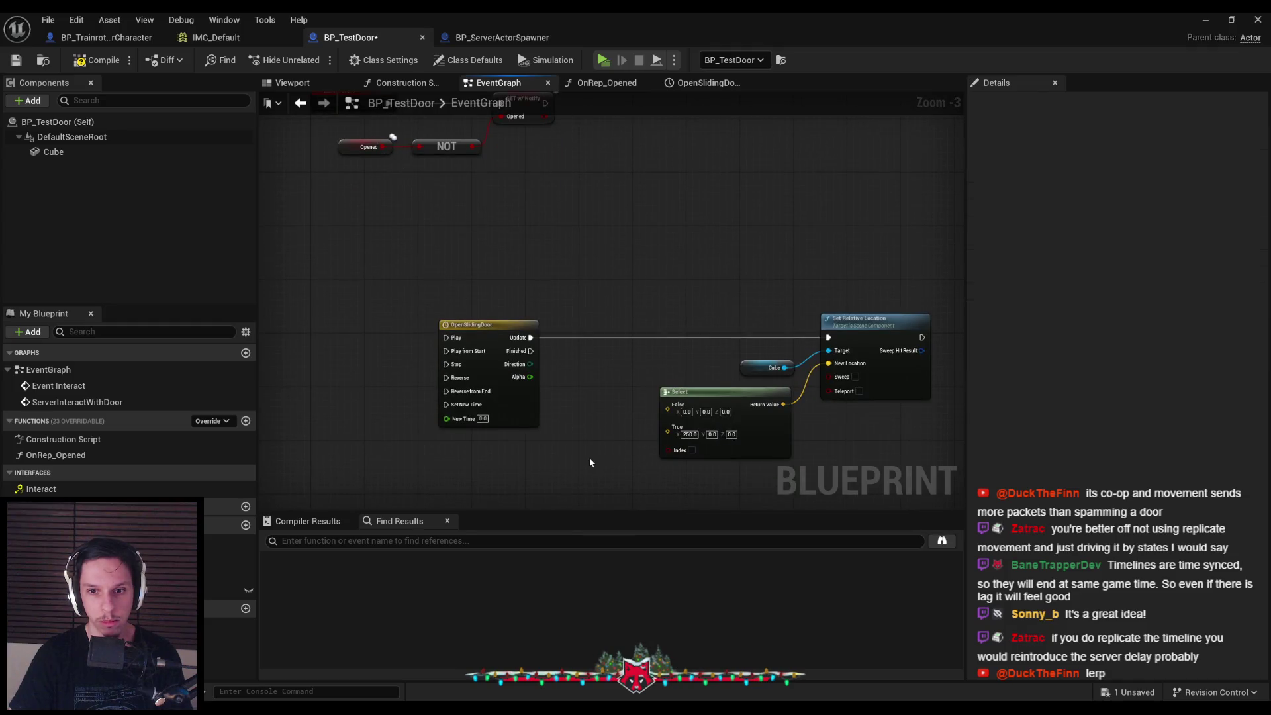
pyautogui.hotkey('ctrl', 'v')
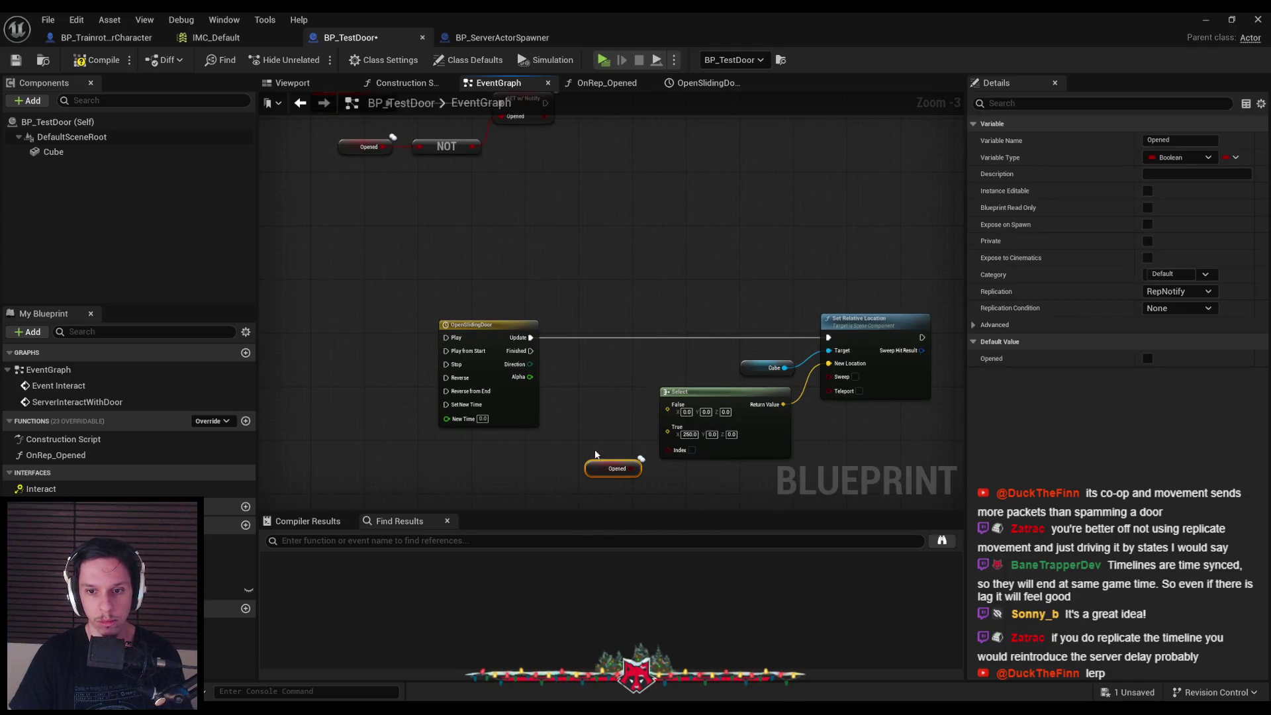
pyautogui.moveTo(582, 377); pyautogui.dragTo(688, 427)
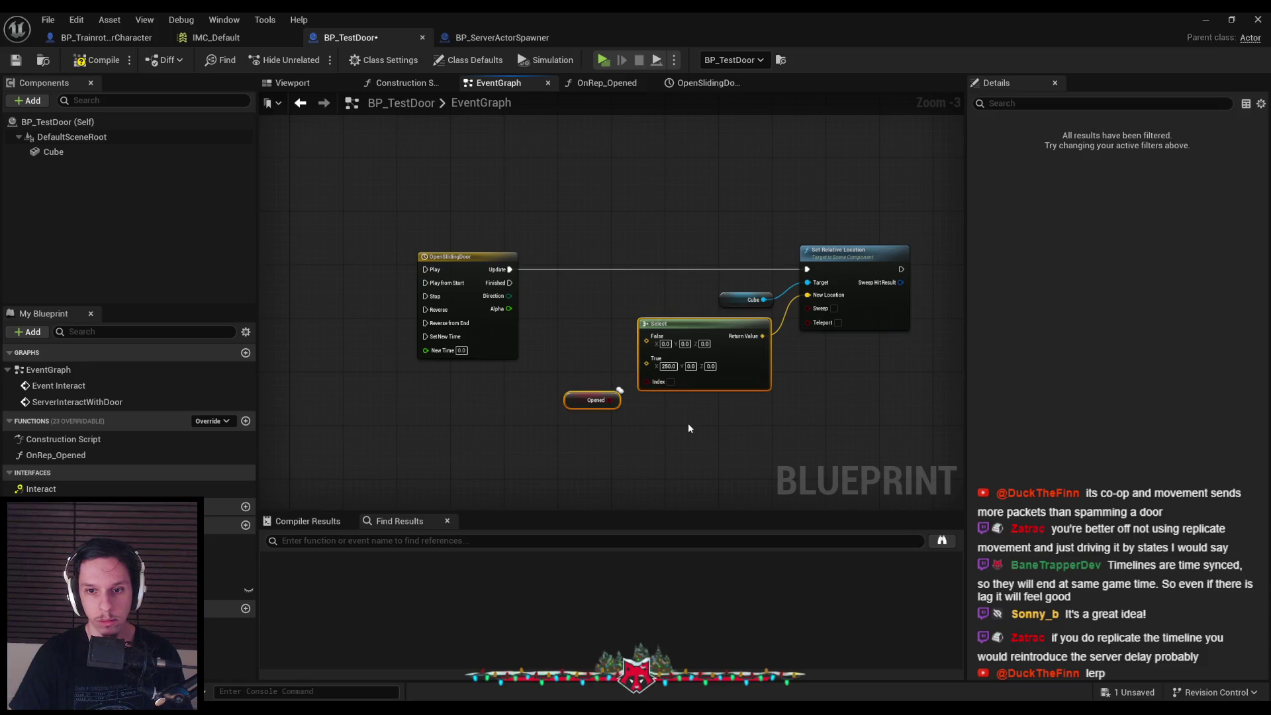
pyautogui.click(688, 428)
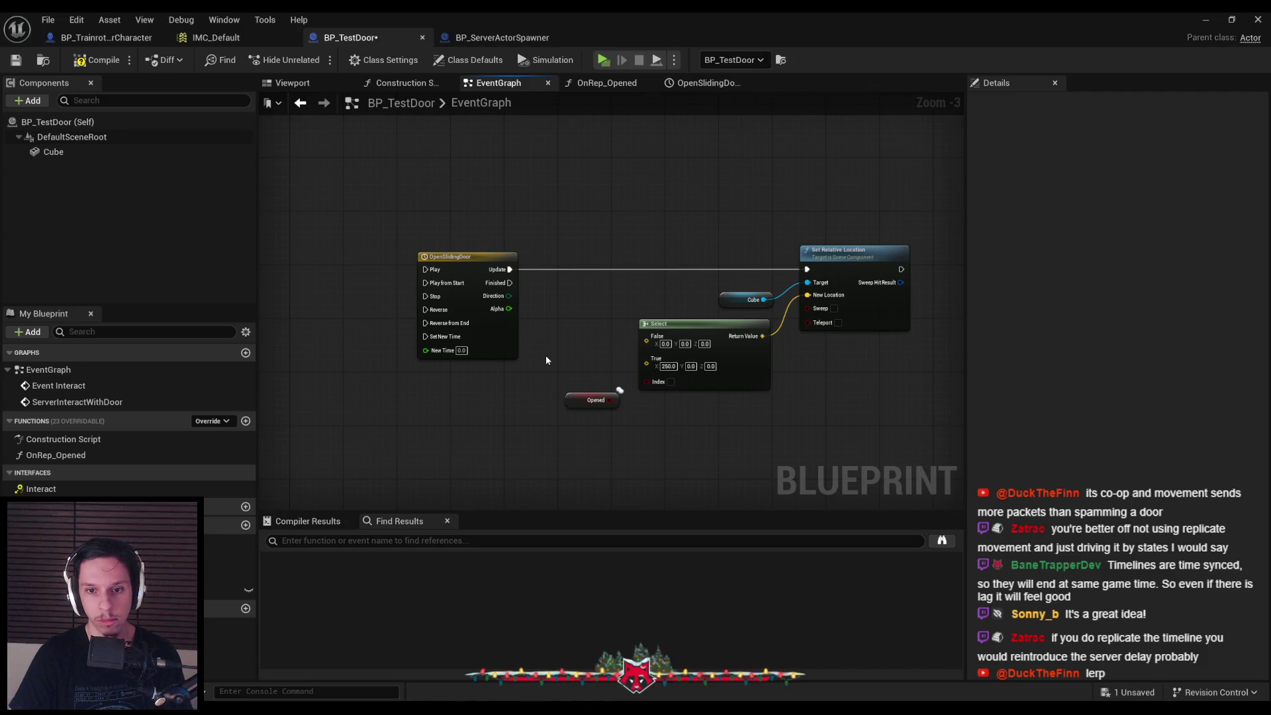
pyautogui.hotkey('ctrl', 'z')
pyautogui.hotkey('ctrl', 'z')
pyautogui.hotkey('ctrl', 'z')
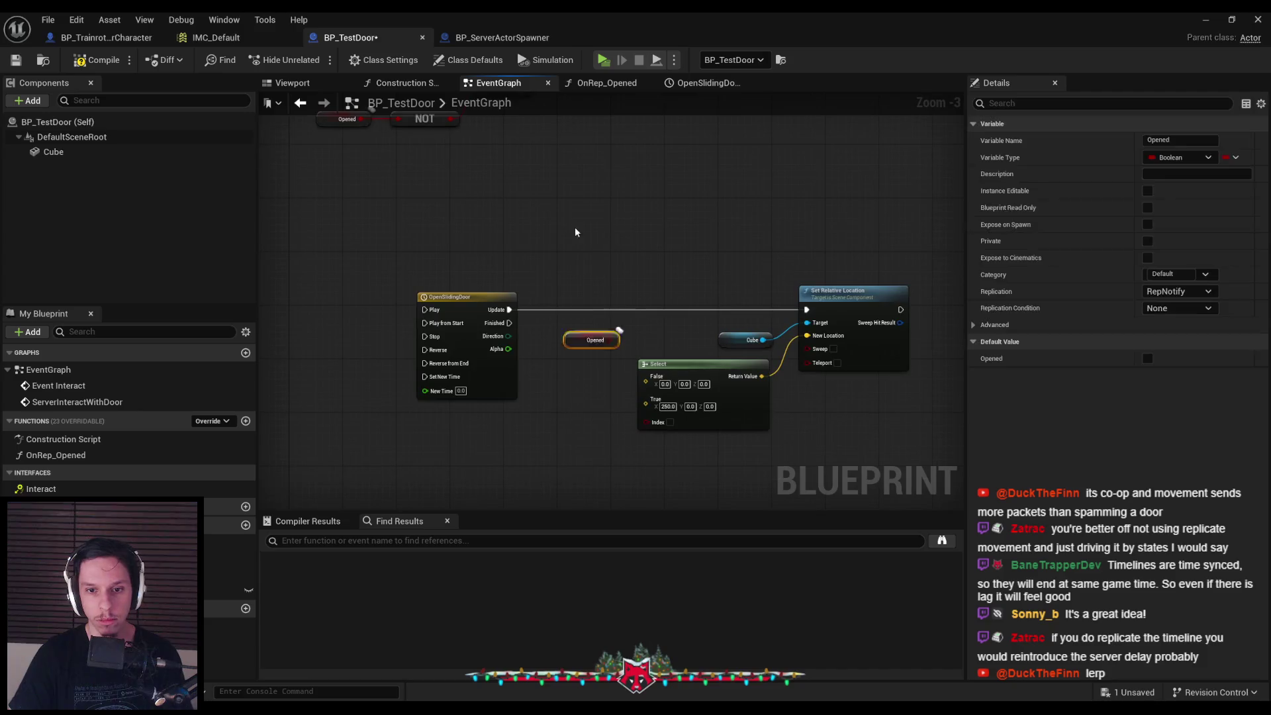
# Add a Lerp (Vector) node feeding the Cube's New Location
pyautogui.scroll(1, 623, 389)
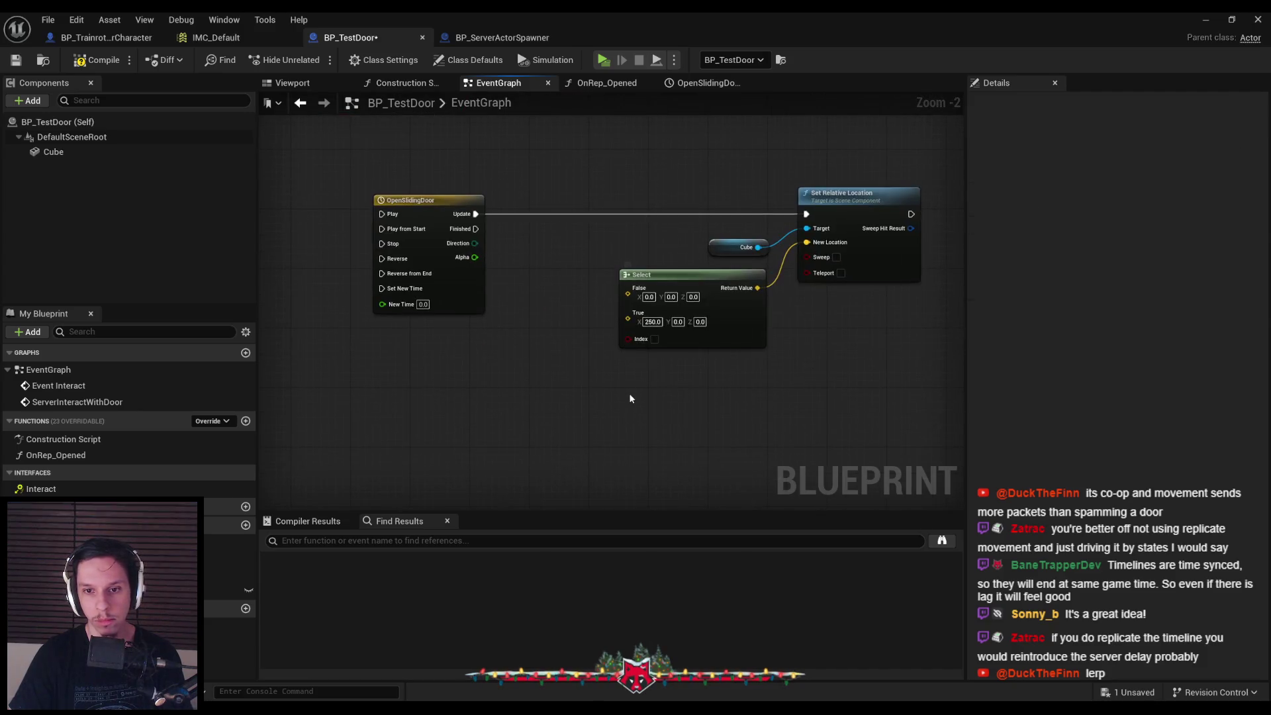
pyautogui.rightClick(622, 389)
pyautogui.write('lerp')
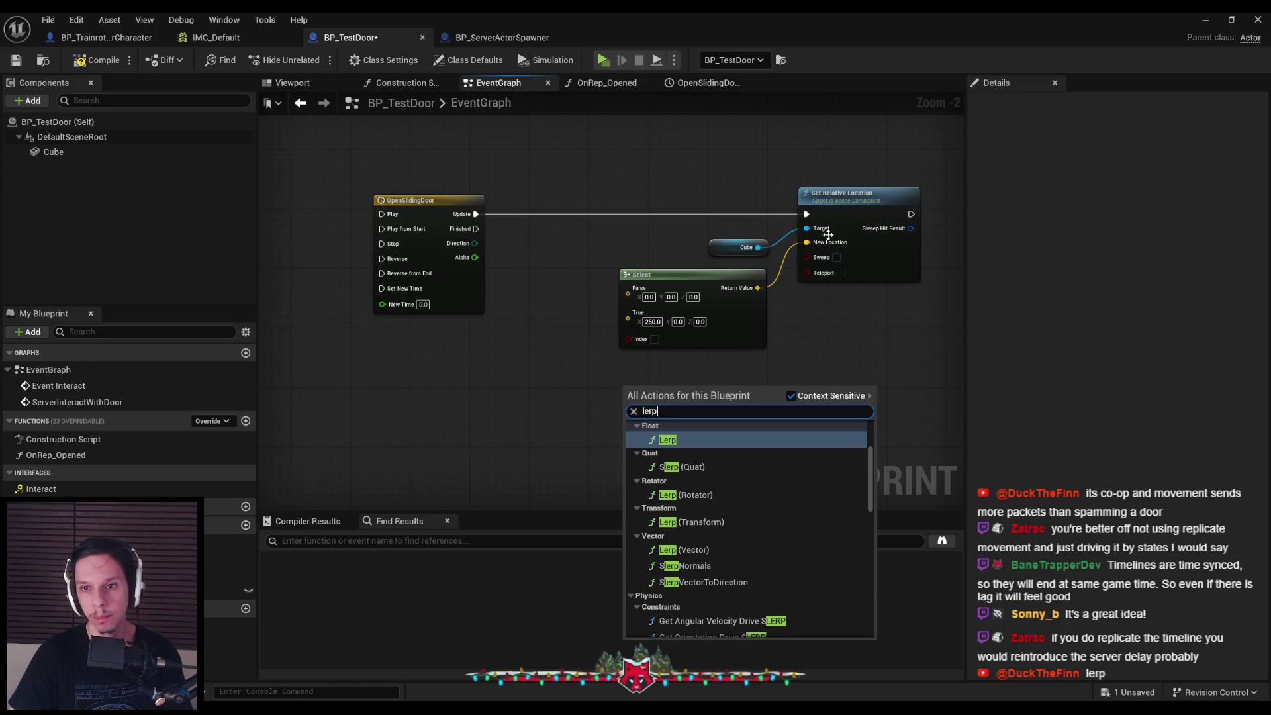
pyautogui.moveTo(806, 243)
pyautogui.mouseDown()
pyautogui.moveTo(782, 387)
pyautogui.moveTo(762, 394)
pyautogui.mouseUp()
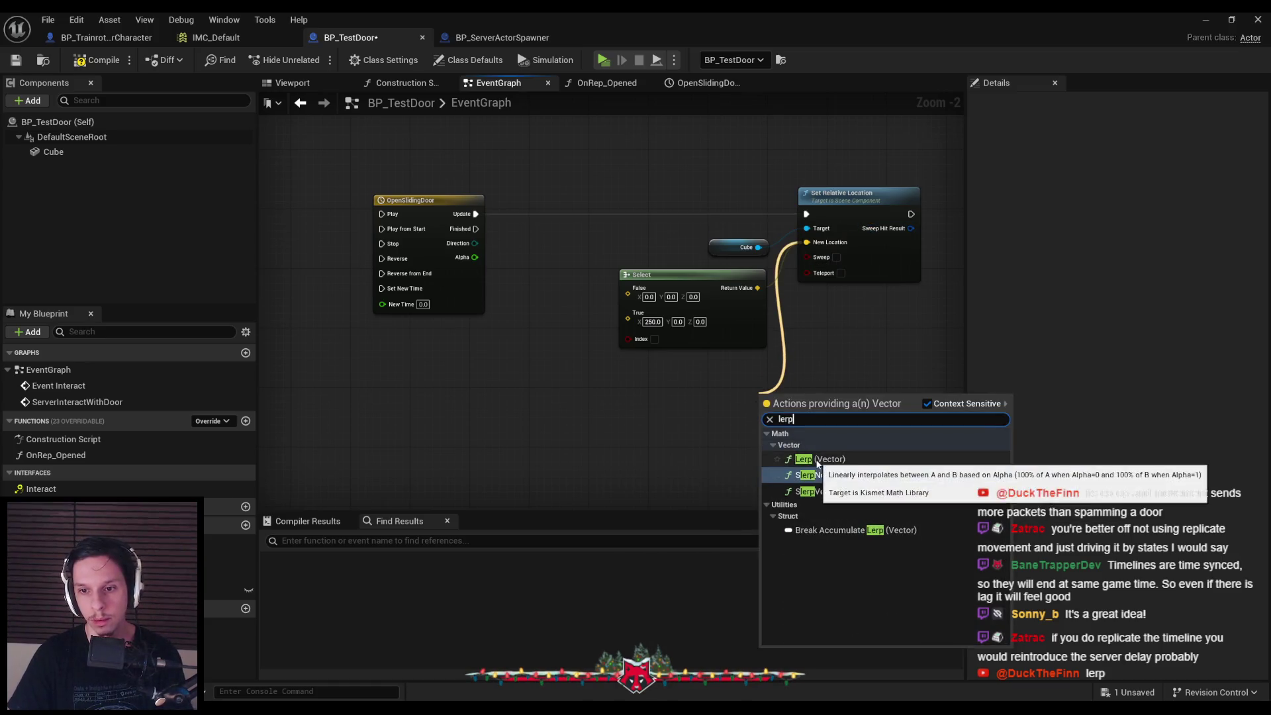
pyautogui.click(803, 458)
# Set the Lerp's B X to 250 and wire the timeline Alpha into its Alpha pin
pyautogui.moveTo(764, 440); pyautogui.dragTo(623, 410)
pyautogui.scroll(2, 624, 410)
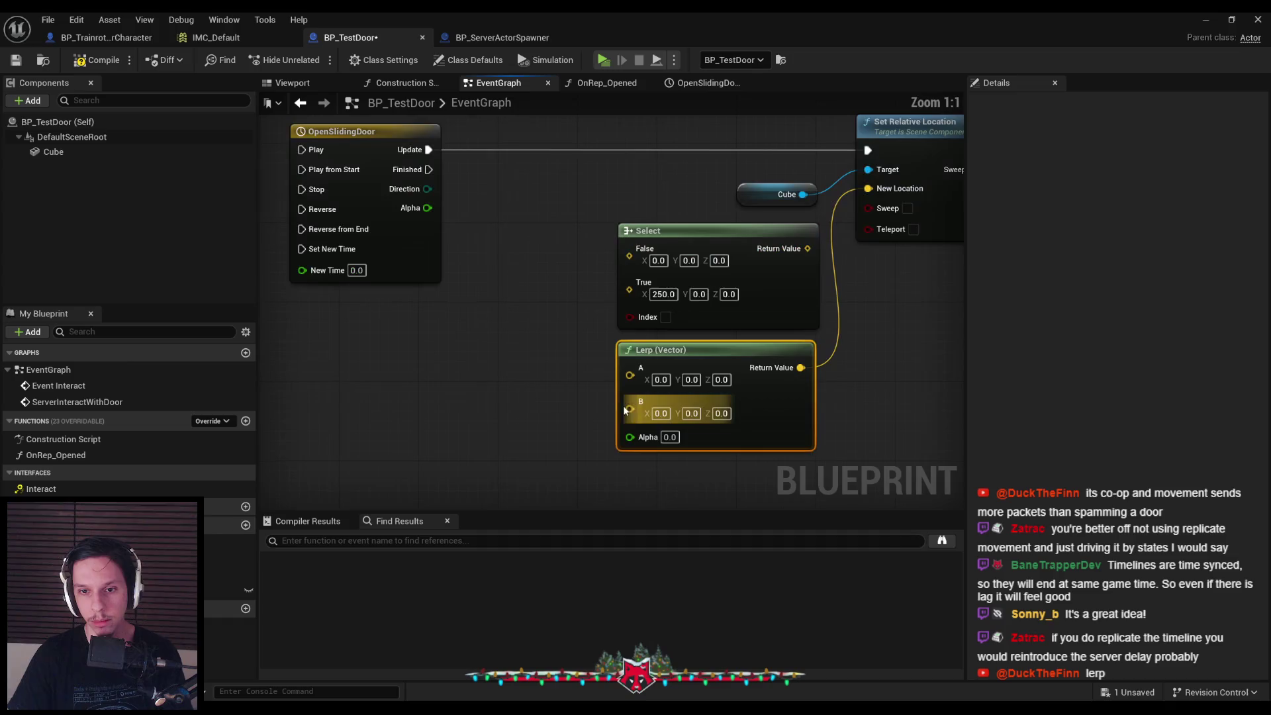
pyautogui.write('255')
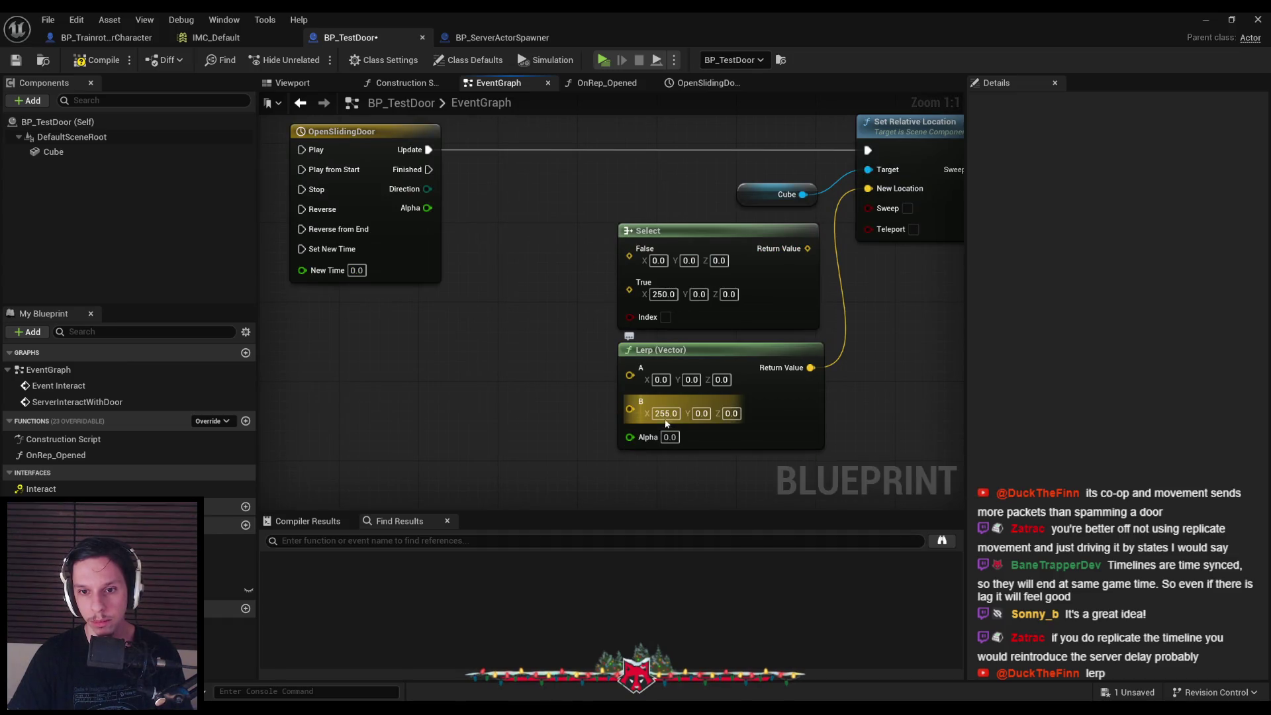
pyautogui.press('Return')
pyautogui.write('250')
pyautogui.press('Return')
pyautogui.scroll(-1, 627, 437)
pyautogui.moveTo(627, 438)
pyautogui.mouseDown()
pyautogui.moveTo(547, 320)
pyautogui.moveTo(455, 246)
pyautogui.mouseUp()
# Delete the old Select node and move the Lerp into its place
pyautogui.click(695, 258)
pyautogui.press('Delete')
pyautogui.moveTo(767, 396); pyautogui.dragTo(766, 282)
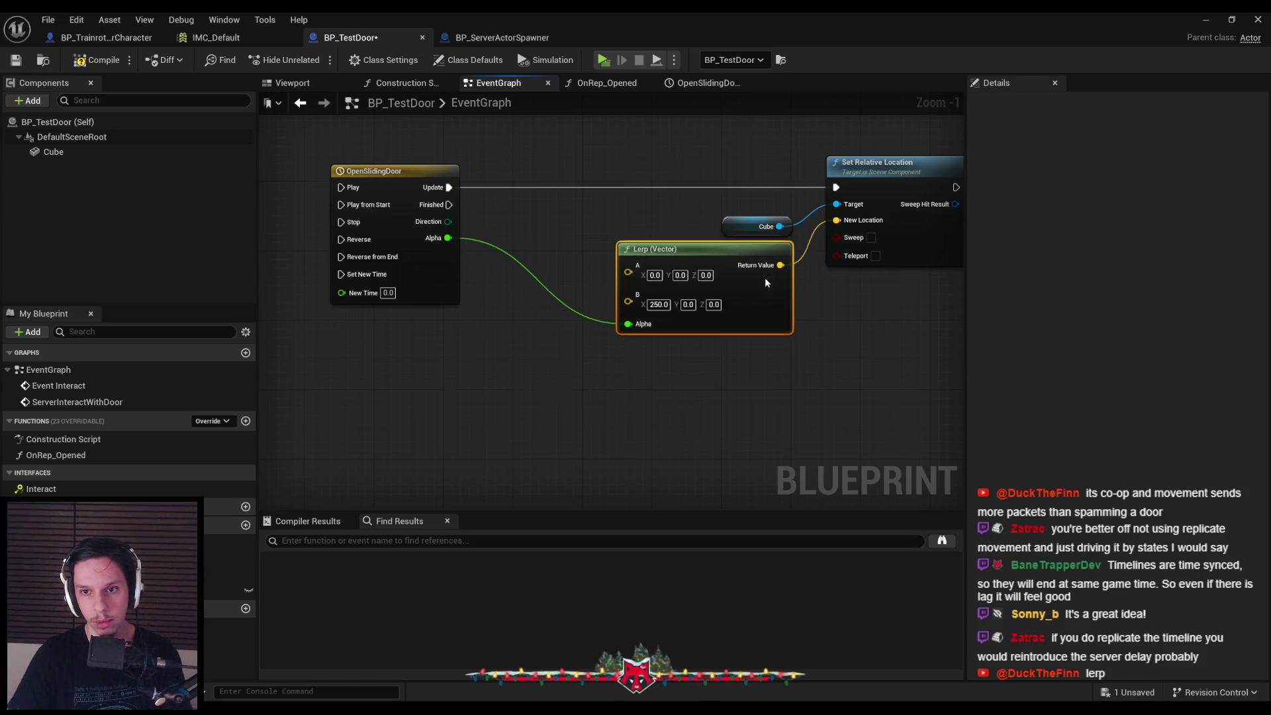
pyautogui.scroll(-1, 627, 263)
# Tidy the graph by shifting the Lerp, Cube and location nodes left
pyautogui.click(620, 258)
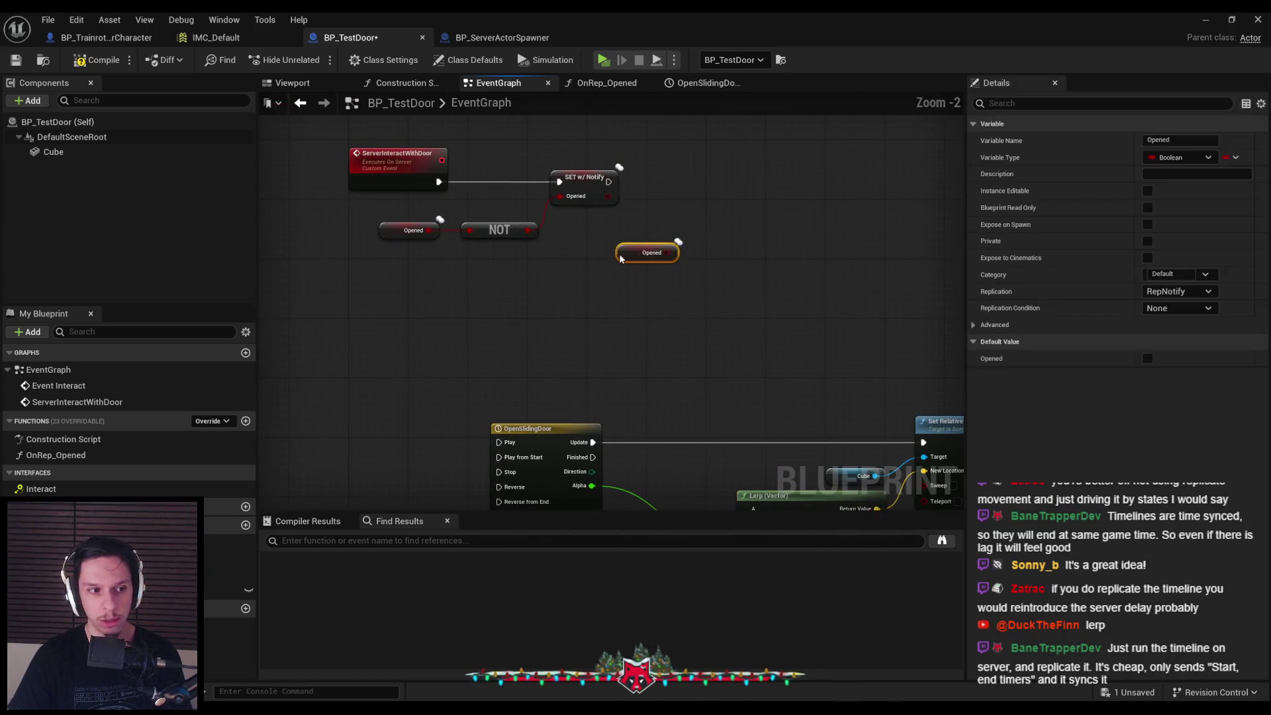
pyautogui.click(615, 313)
pyautogui.scroll(-1, 615, 313)
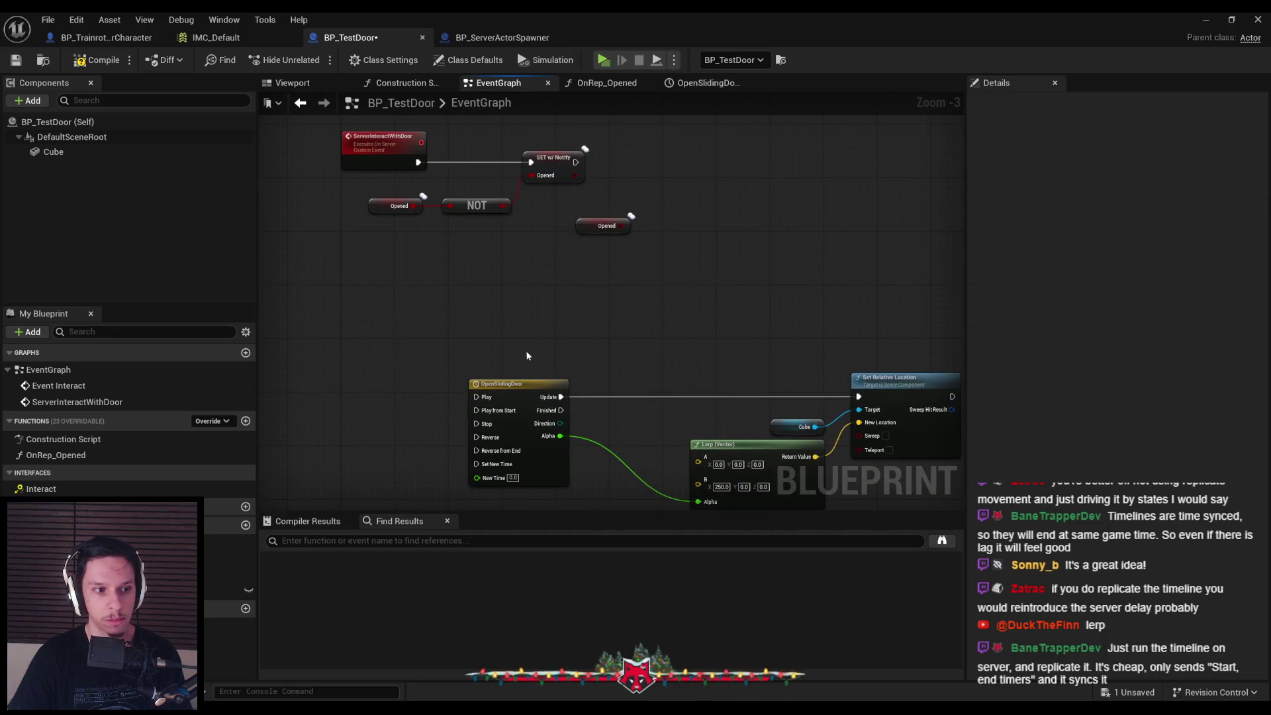
pyautogui.moveTo(528, 313); pyautogui.dragTo(510, 274)
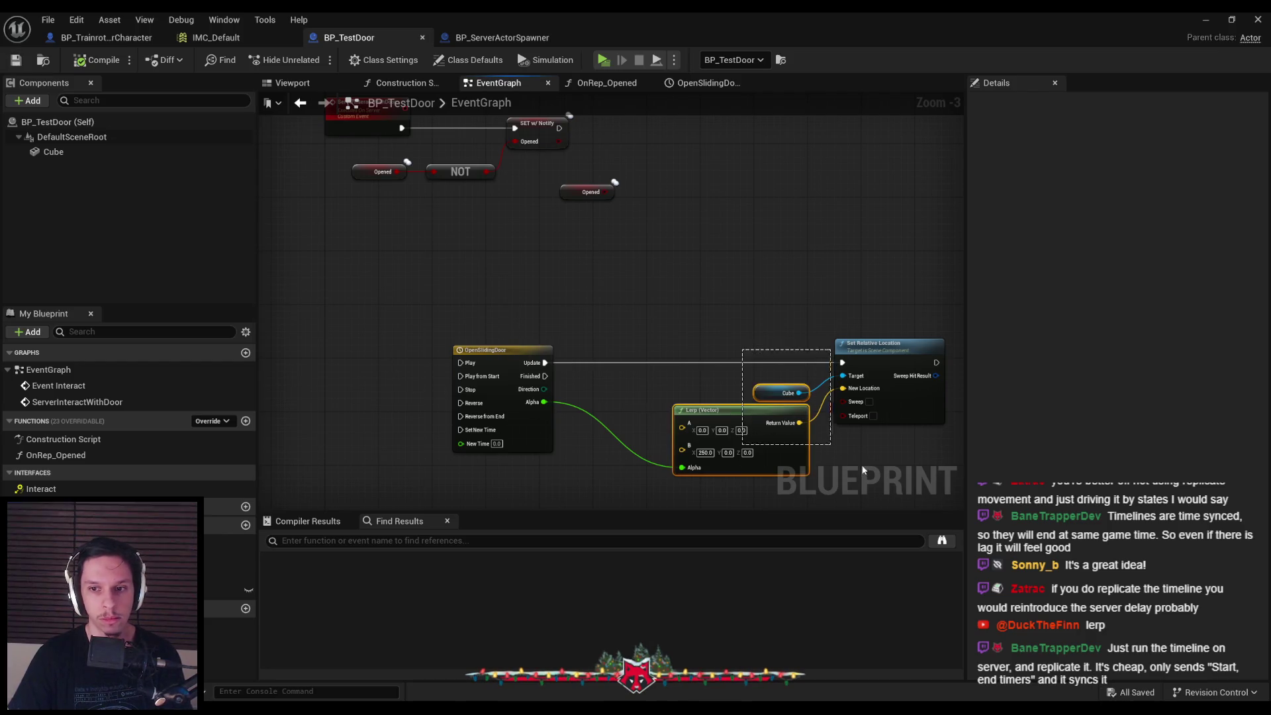
pyautogui.moveTo(795, 457); pyautogui.dragTo(715, 457)
pyautogui.click(686, 386)
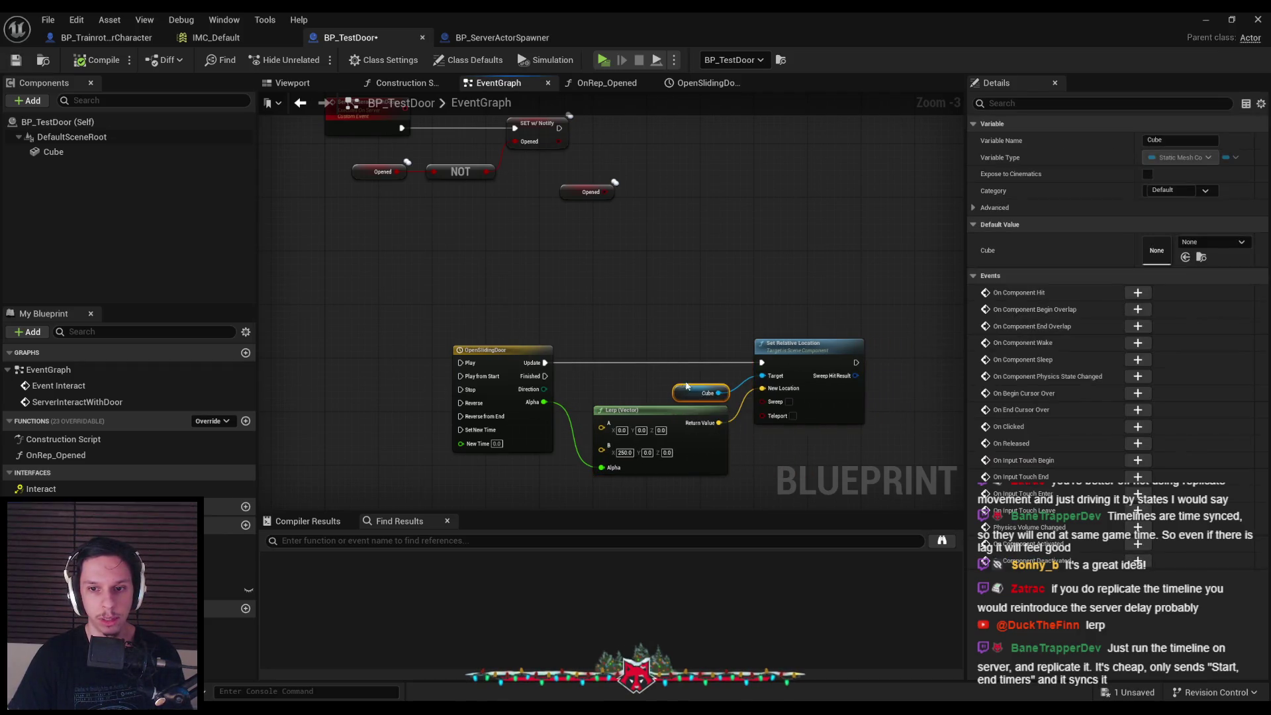
pyautogui.moveTo(687, 386); pyautogui.dragTo(686, 379)
pyautogui.click(594, 236)
# Add a Branch after SET w/ Notify and wire the Opened variable into its condition
pyautogui.rightClick(629, 157)
pyautogui.write('branch')
pyautogui.press('Return')
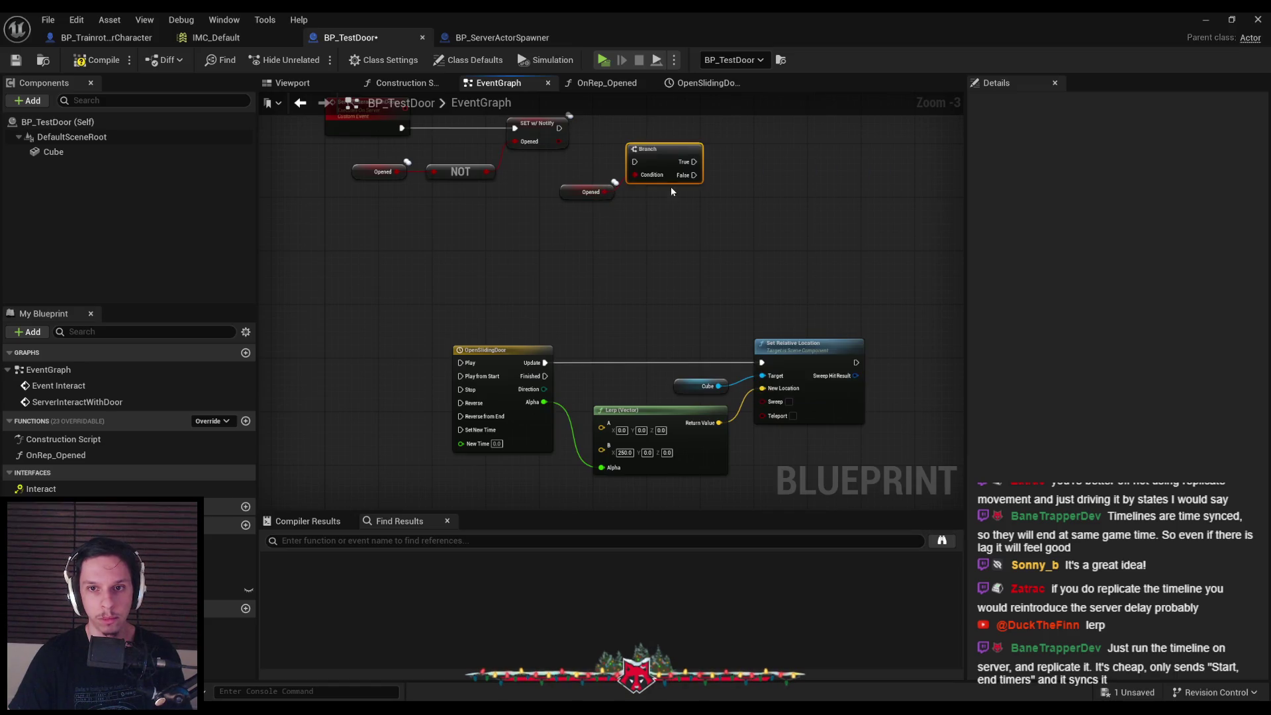
pyautogui.moveTo(654, 161); pyautogui.dragTo(661, 128)
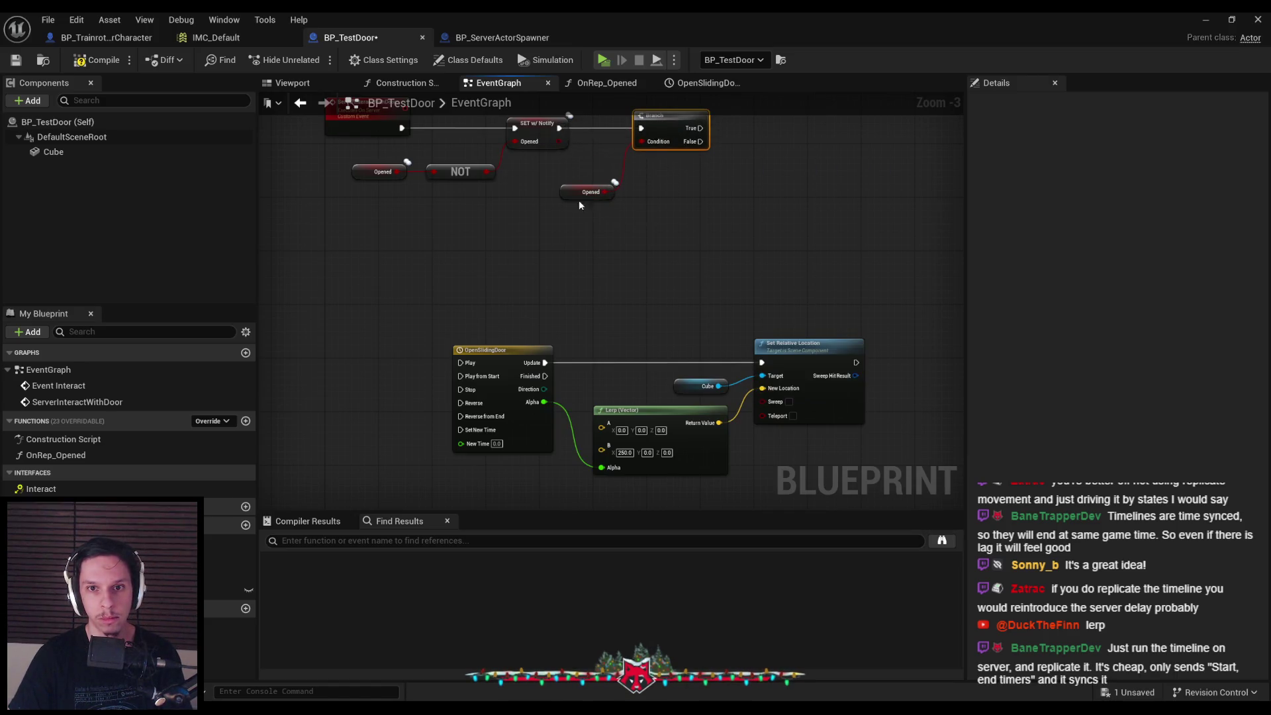
pyautogui.moveTo(580, 193)
pyautogui.mouseDown()
pyautogui.moveTo(580, 174)
pyautogui.moveTo(578, 256)
pyautogui.moveTo(645, 153)
pyautogui.moveTo(704, 155)
pyautogui.mouseUp()
pyautogui.click(560, 217)
pyautogui.click(576, 176)
pyautogui.click(610, 208)
# Search the action list for a Play node, then dismiss the unwanted results
pyautogui.write('play')
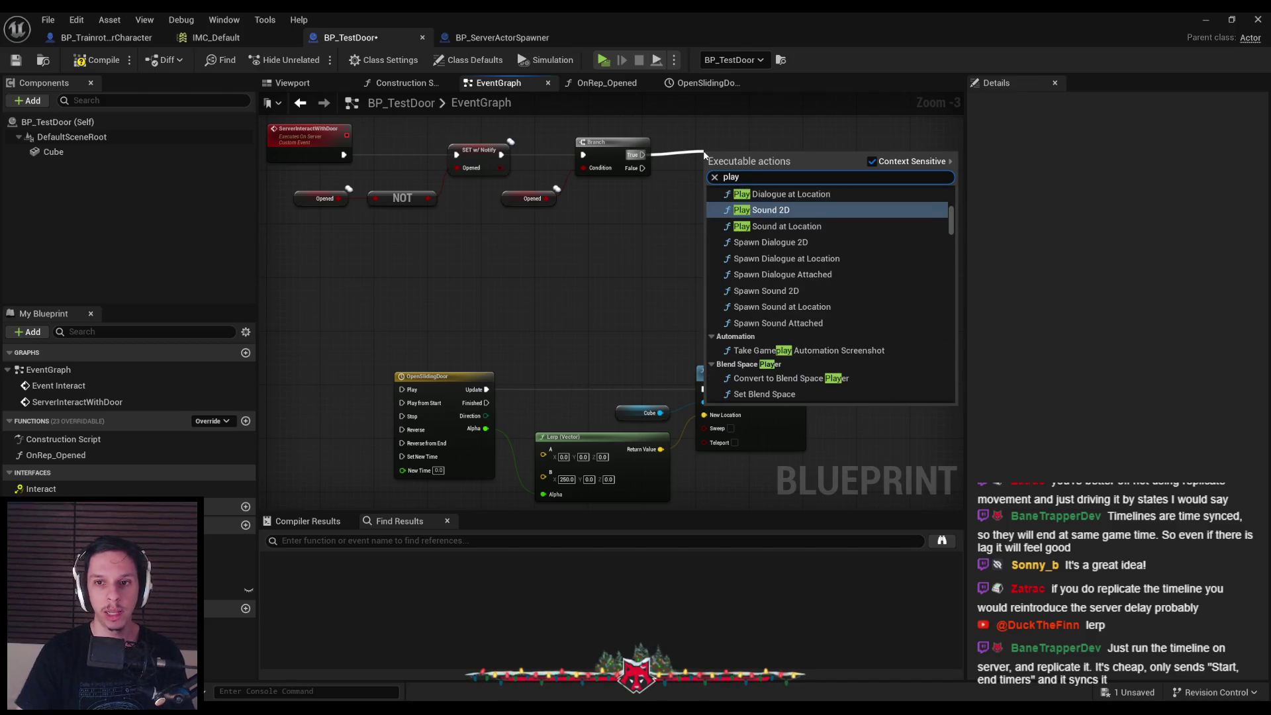
pyautogui.scroll(-4, 773, 318)
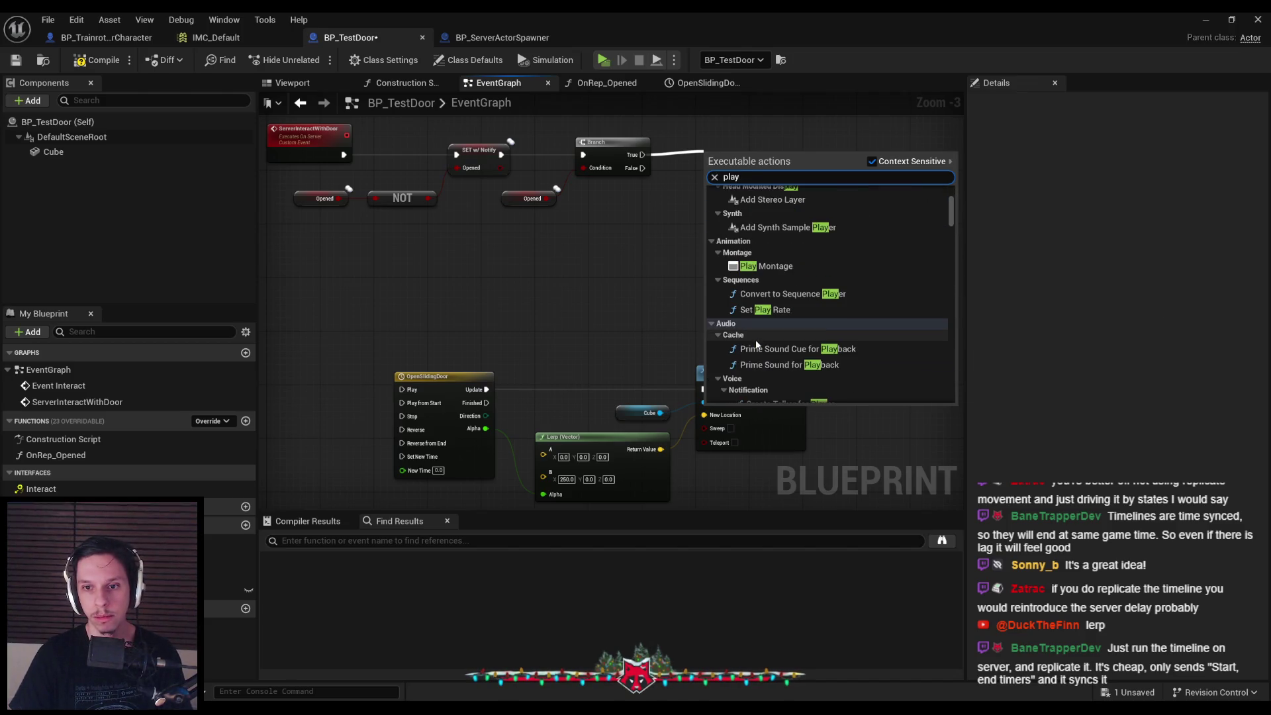
pyautogui.scroll(5, 753, 313)
pyautogui.scroll(-6, 754, 312)
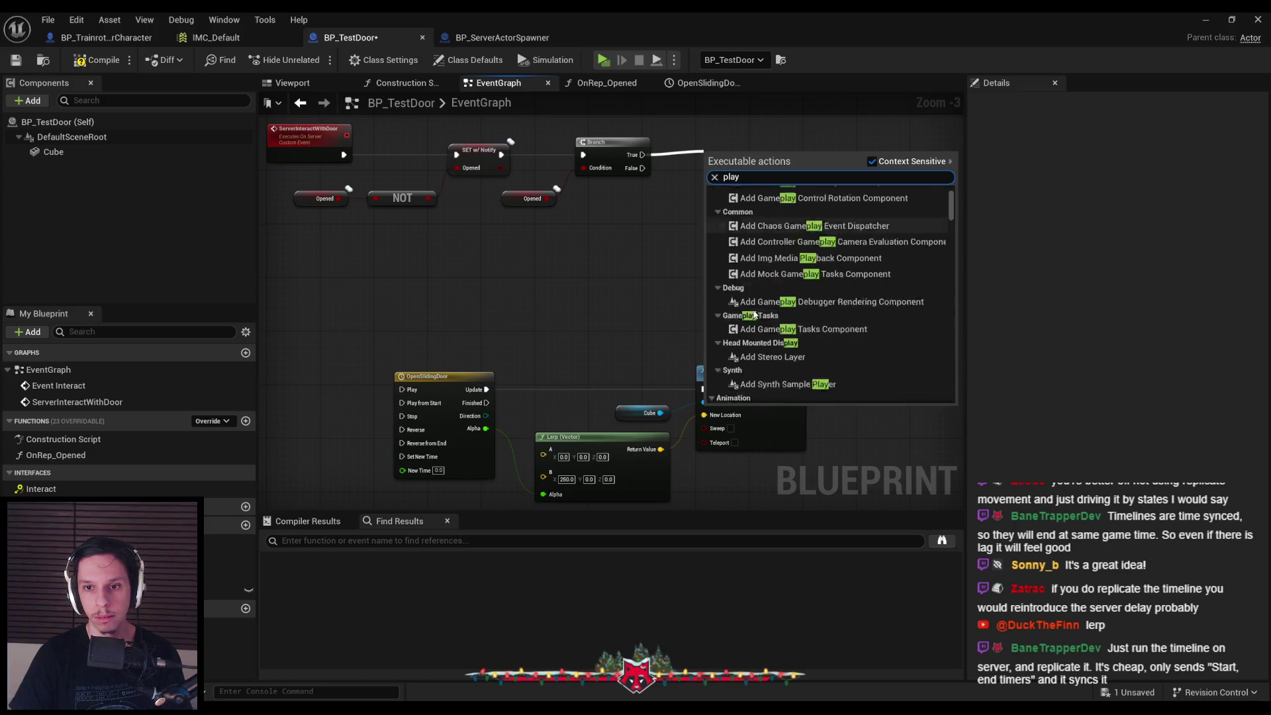
pyautogui.scroll(-5, 753, 313)
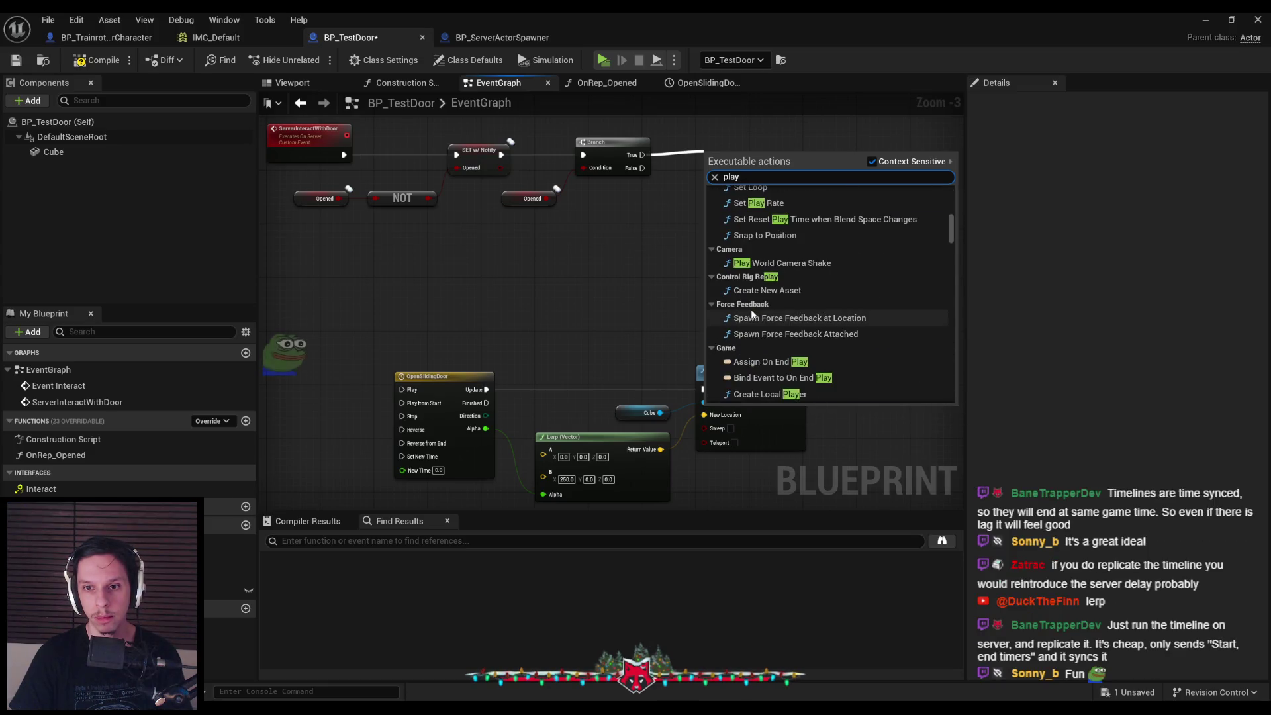
pyautogui.click(653, 231)
# Place an OpenSlidingDoor getter and add a Play node for the timeline from it
pyautogui.rightClick(653, 230)
pyautogui.write('open sliding door')
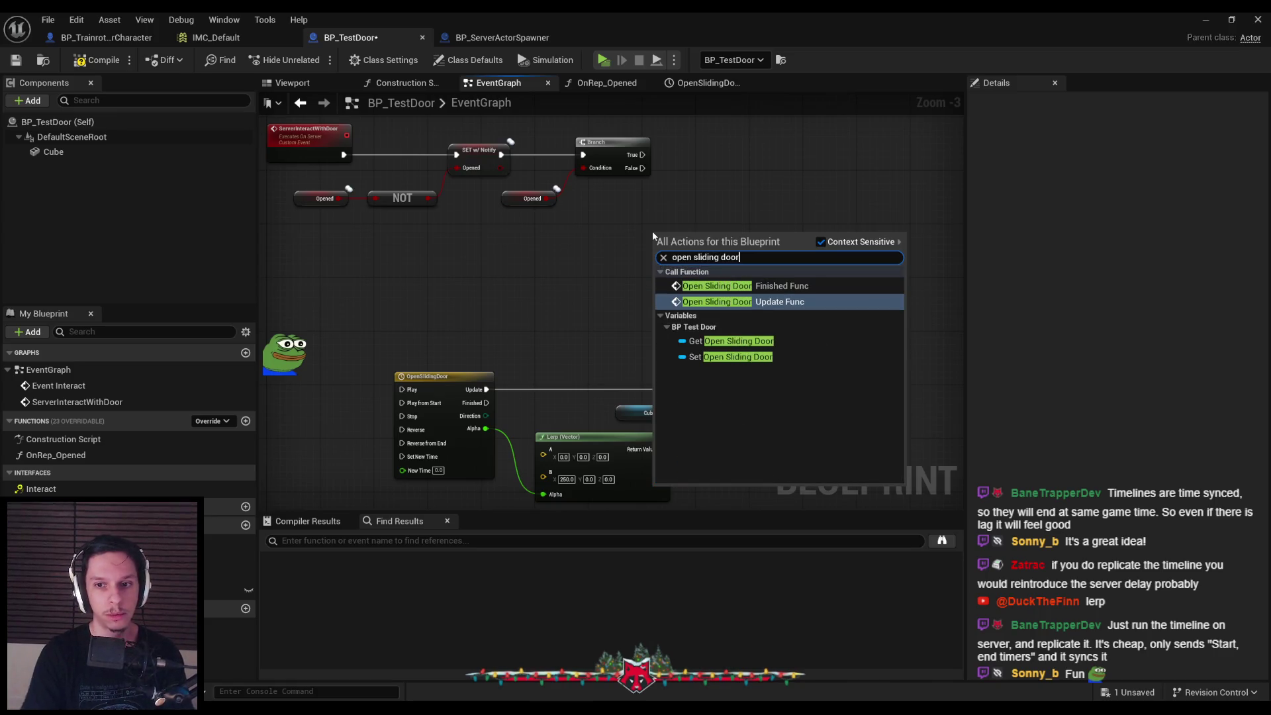
pyautogui.press('Down')
pyautogui.press('Return')
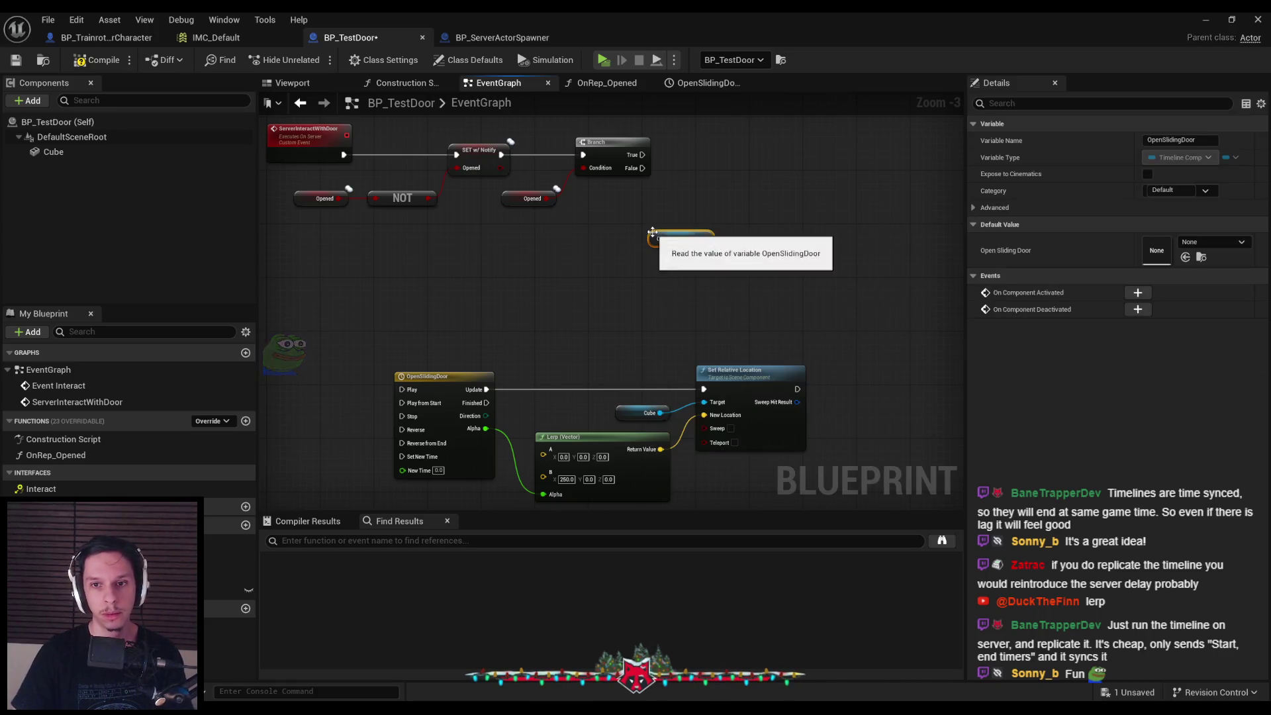
pyautogui.moveTo(705, 239); pyautogui.dragTo(769, 151)
pyautogui.write('play')
pyautogui.press('Return')
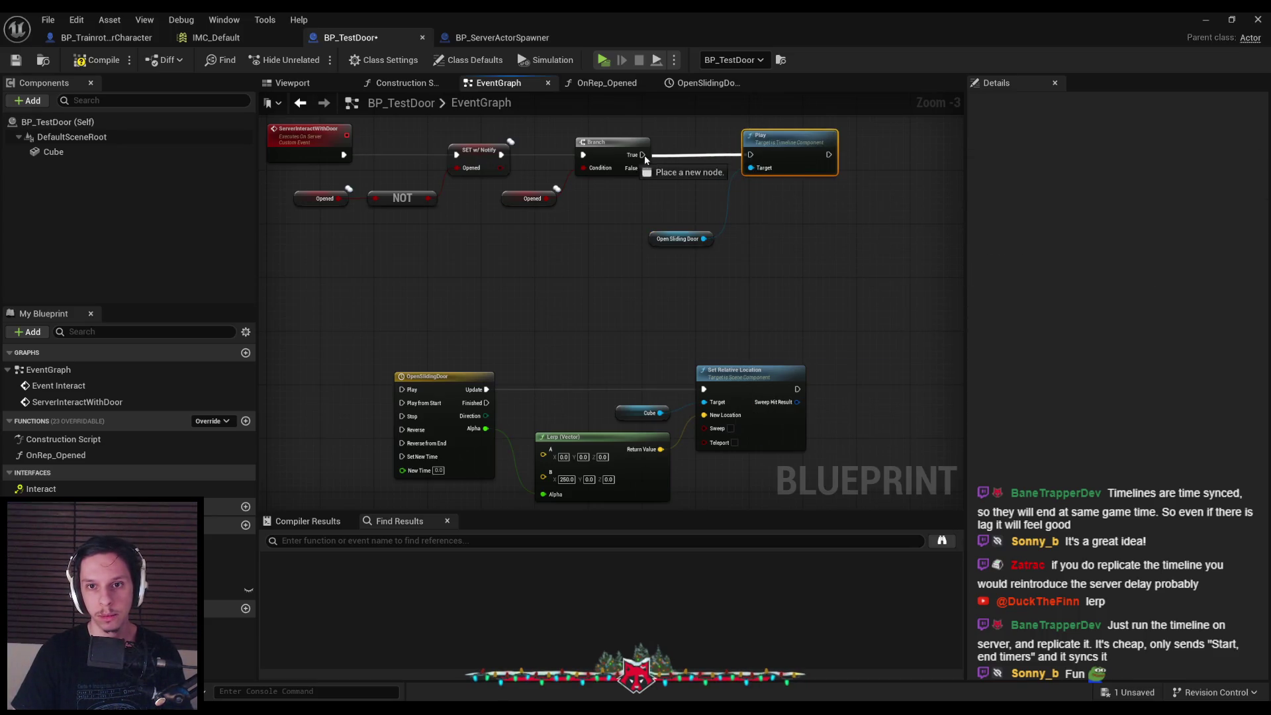
# Arrange the nodes, add a timeline Reverse node, and wire the Branch False output to it
pyautogui.moveTo(652, 237); pyautogui.dragTo(671, 180)
pyautogui.moveTo(718, 135); pyautogui.dragTo(789, 152)
pyautogui.click(803, 211)
pyautogui.moveTo(733, 182); pyautogui.dragTo(767, 212)
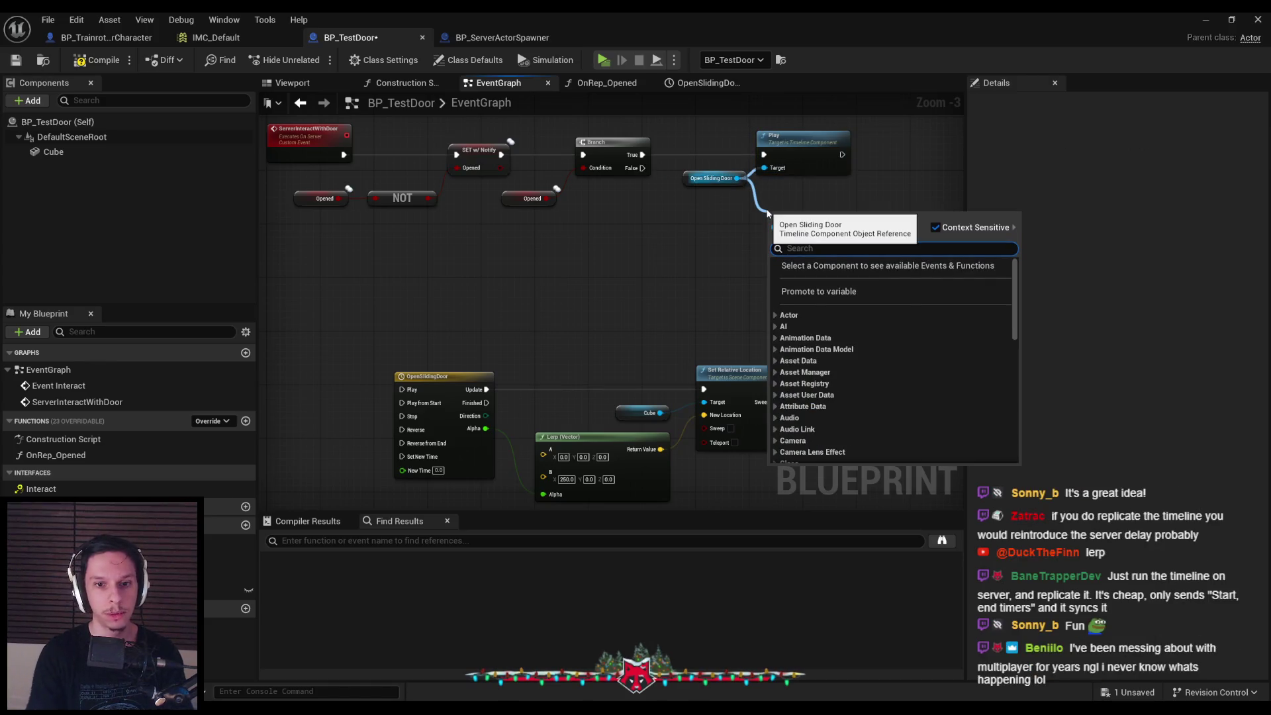
pyautogui.write('revers')
pyautogui.press('Return')
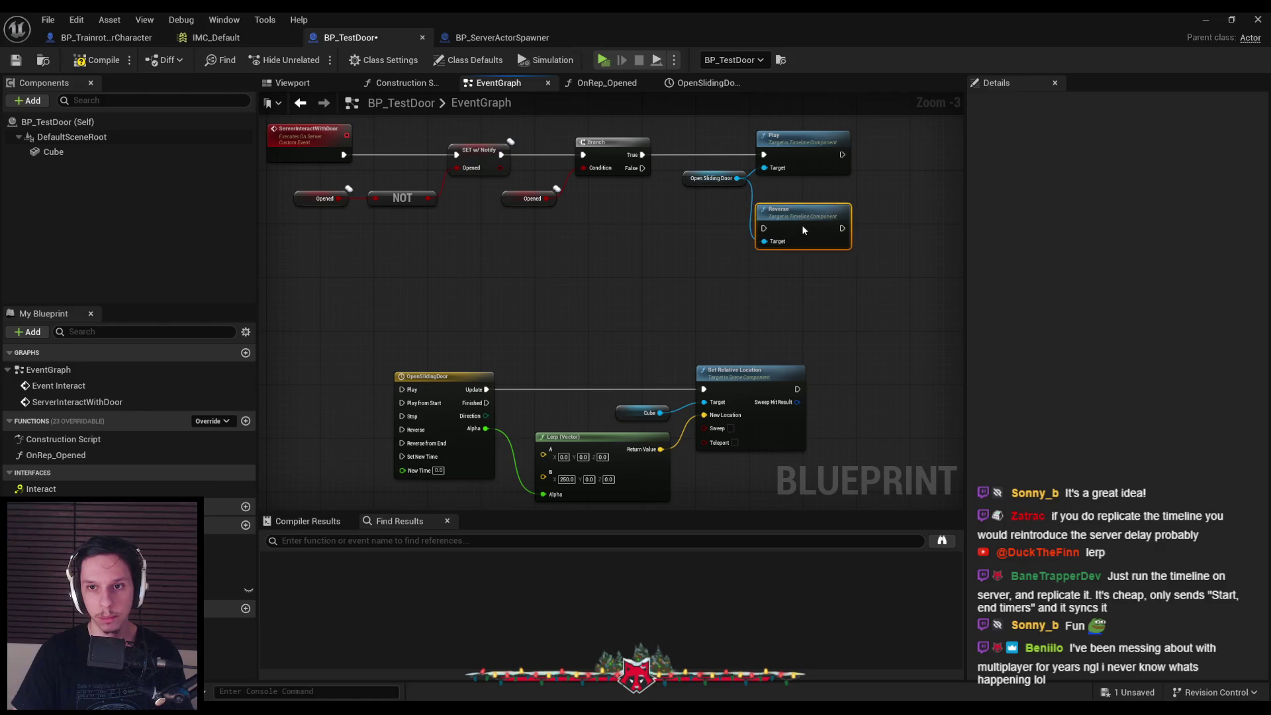
pyautogui.moveTo(764, 222); pyautogui.dragTo(641, 169)
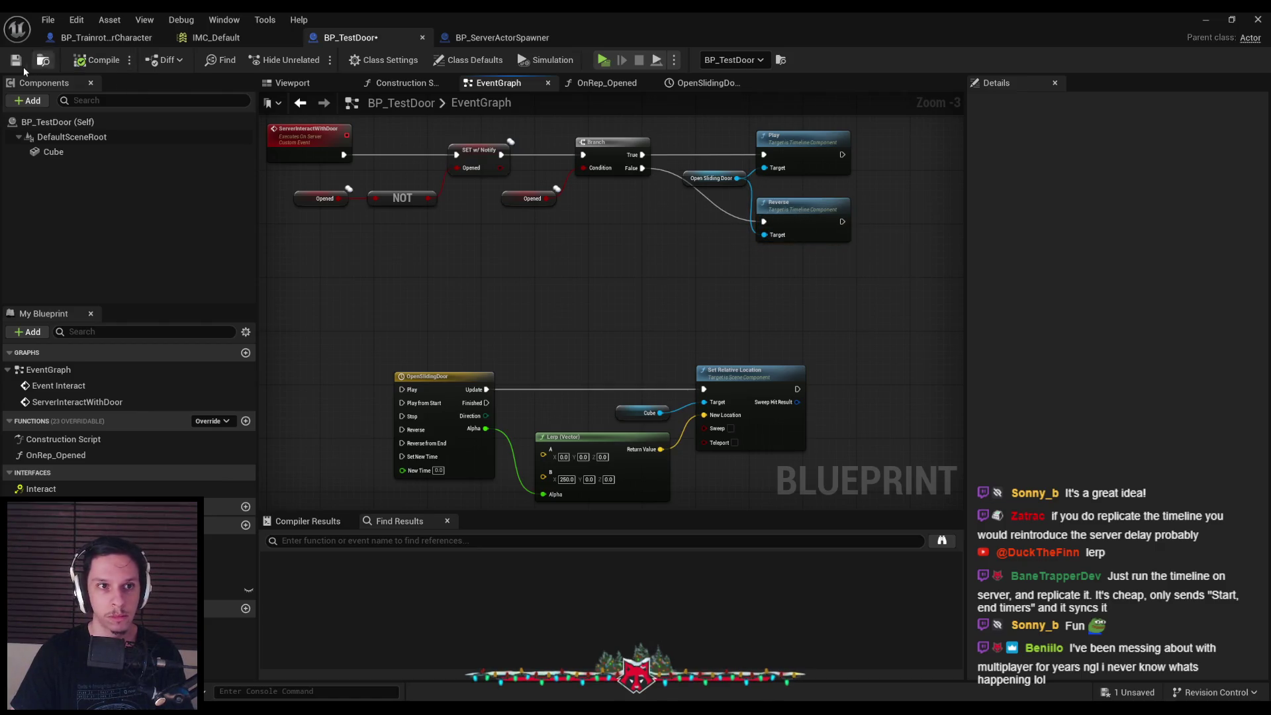
# Launch a multiplayer PIE session from the level, walk Client 1 beside the box, then stop it
pyautogui.click(1208, 22)
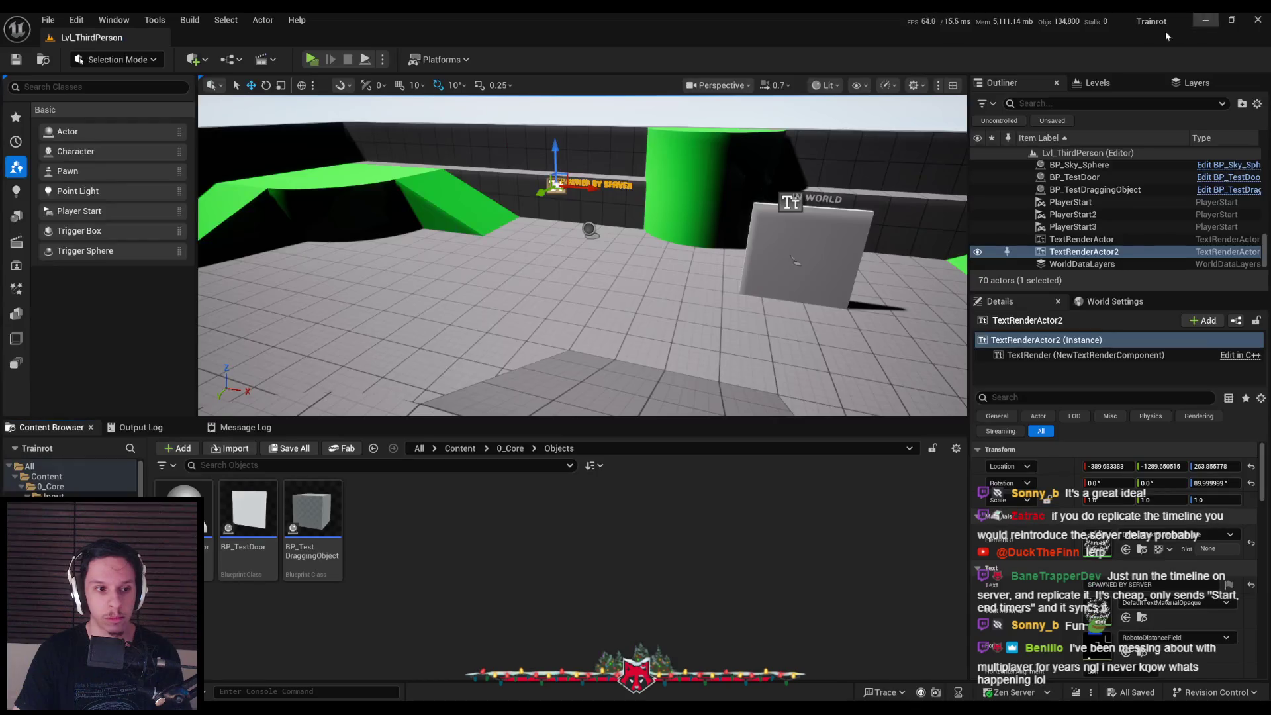
pyautogui.moveTo(463, 100); pyautogui.dragTo(396, 100)
pyautogui.click(311, 59)
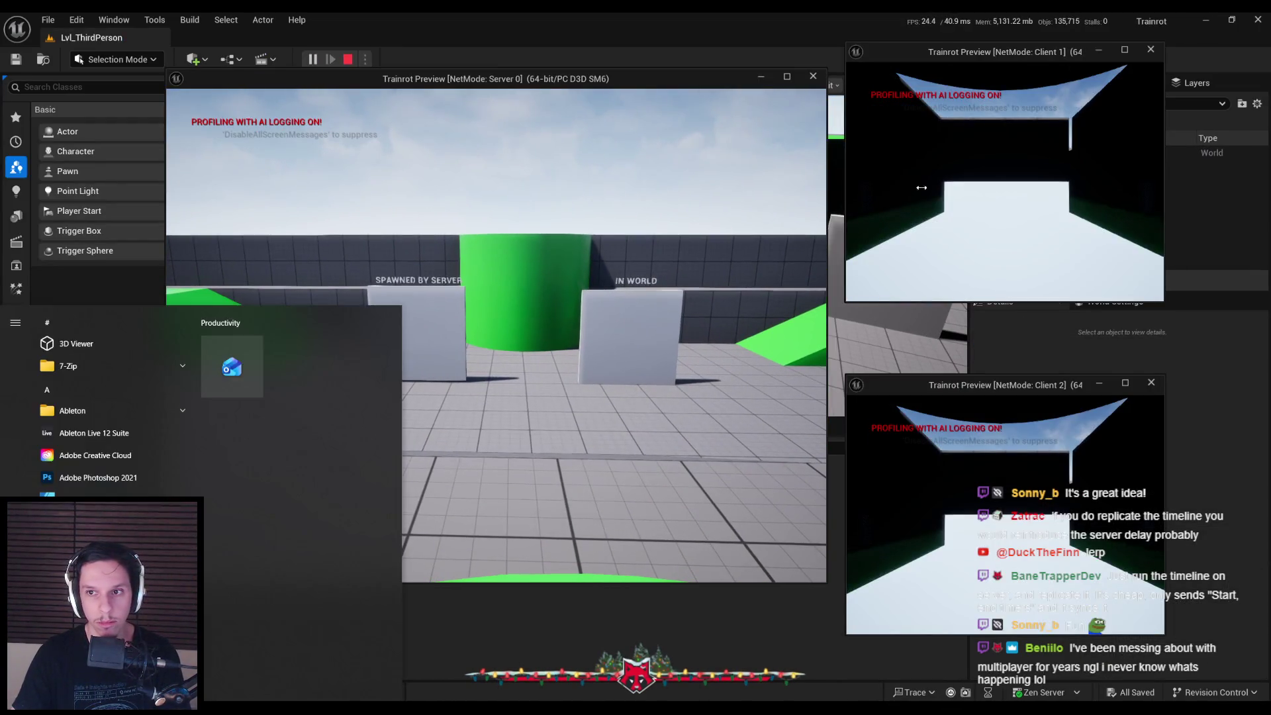
pyautogui.press('w')
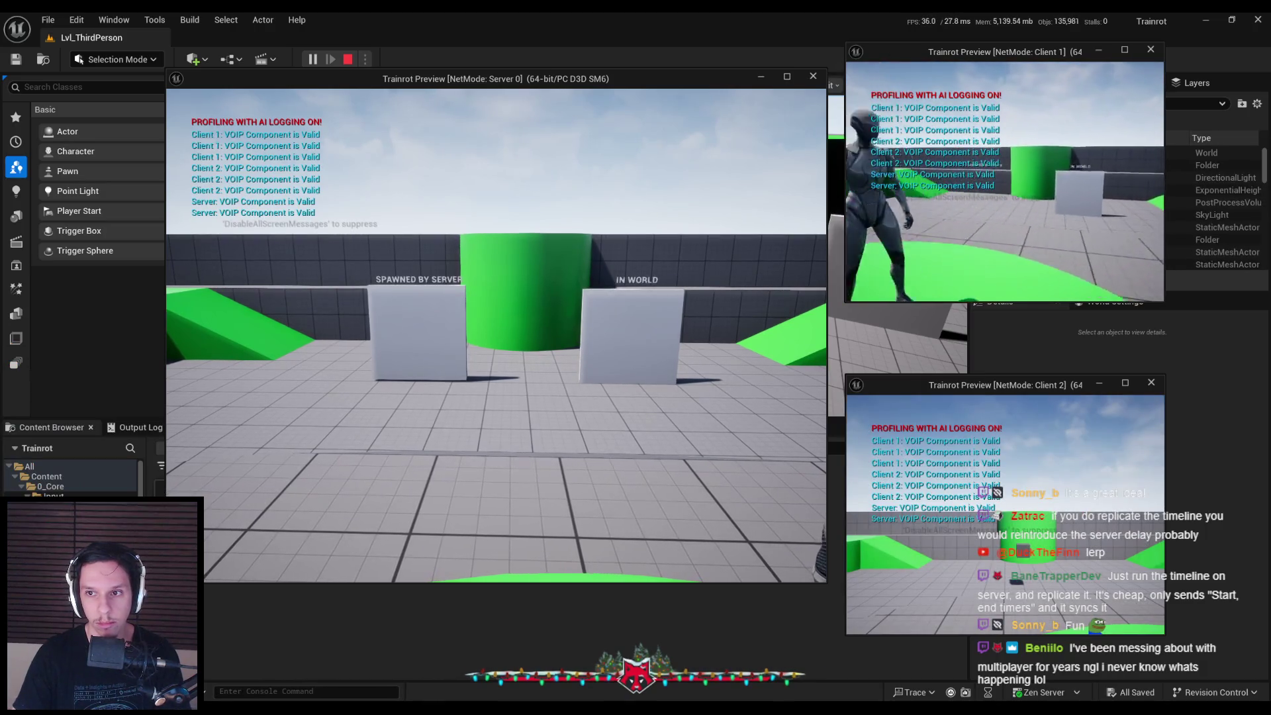
pyautogui.press('w')
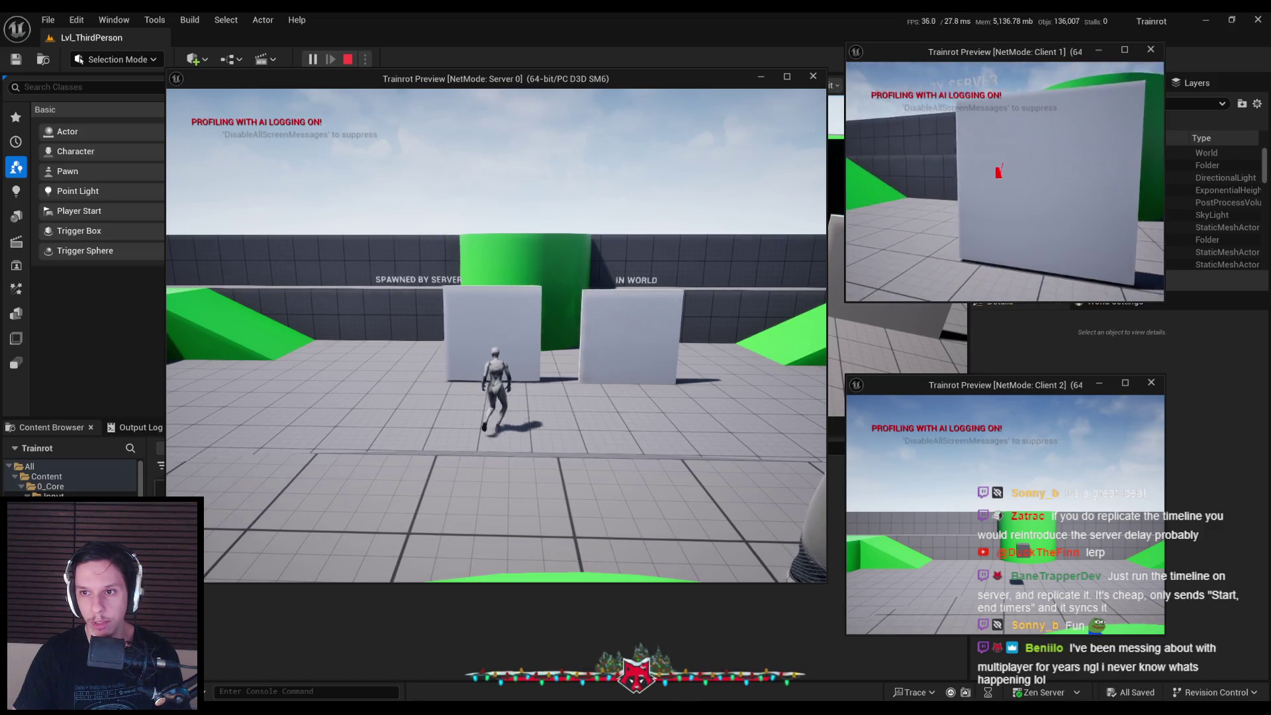
pyautogui.press('Escape')
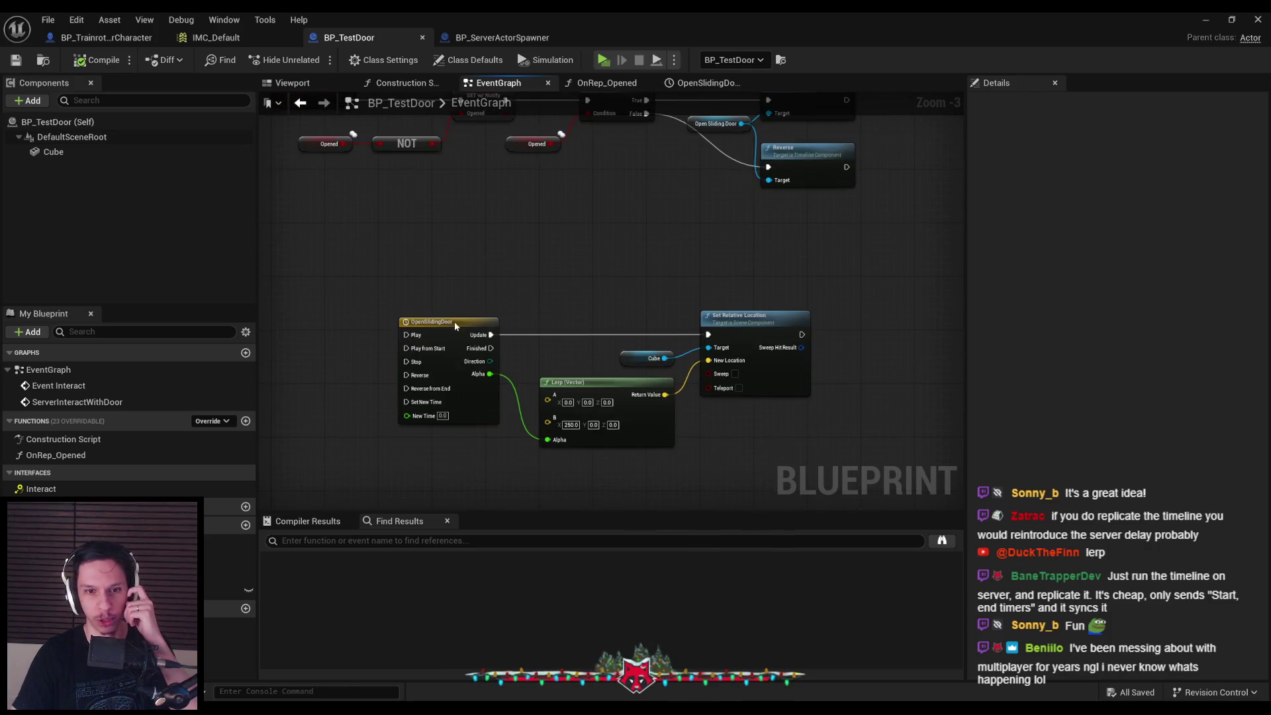
# Enable Replicated on the OpenSlidingDoor timeline, then compile and save BP_TestDoor
pyautogui.click(704, 83)
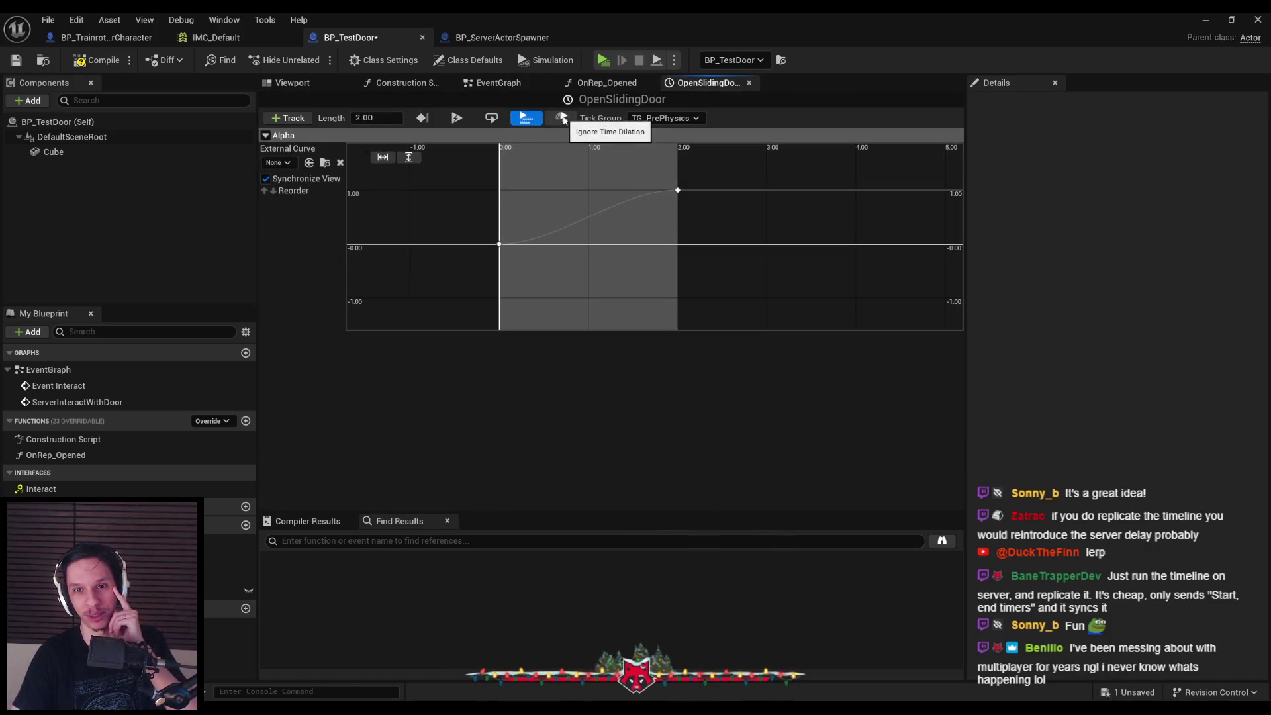
pyautogui.click(494, 83)
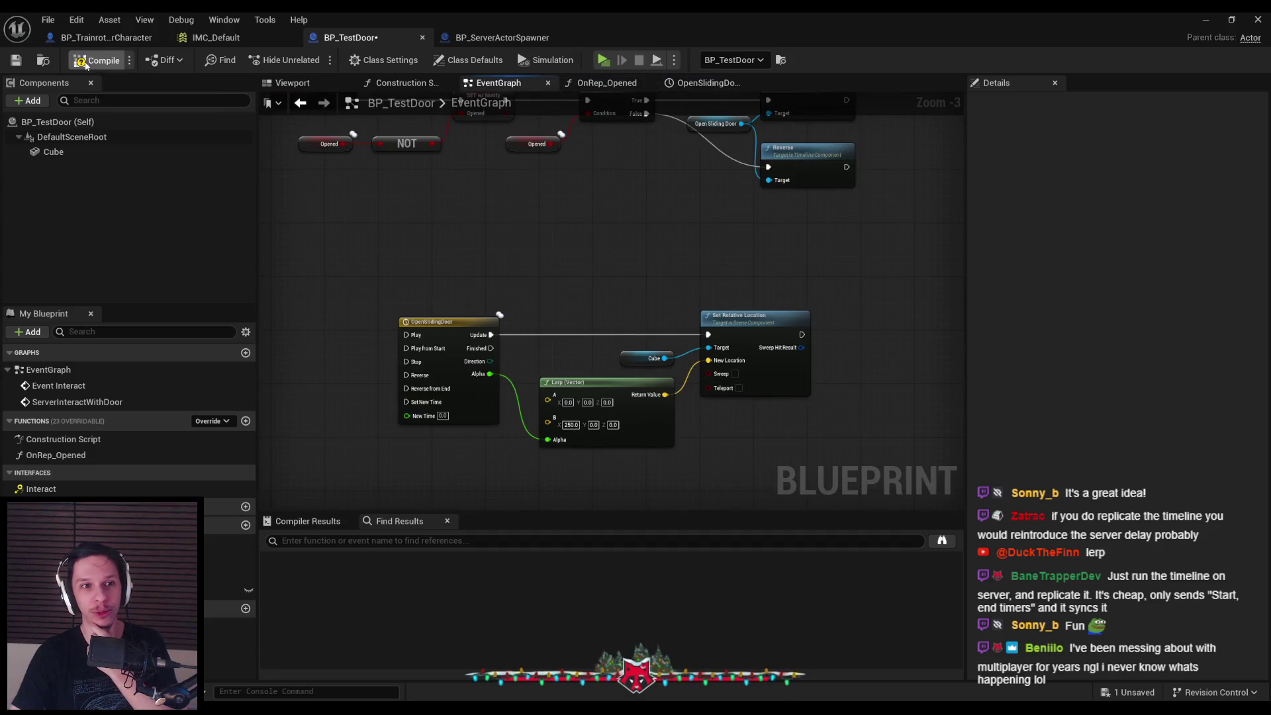
pyautogui.click(16, 61)
pyautogui.moveTo(503, 199); pyautogui.dragTo(517, 287)
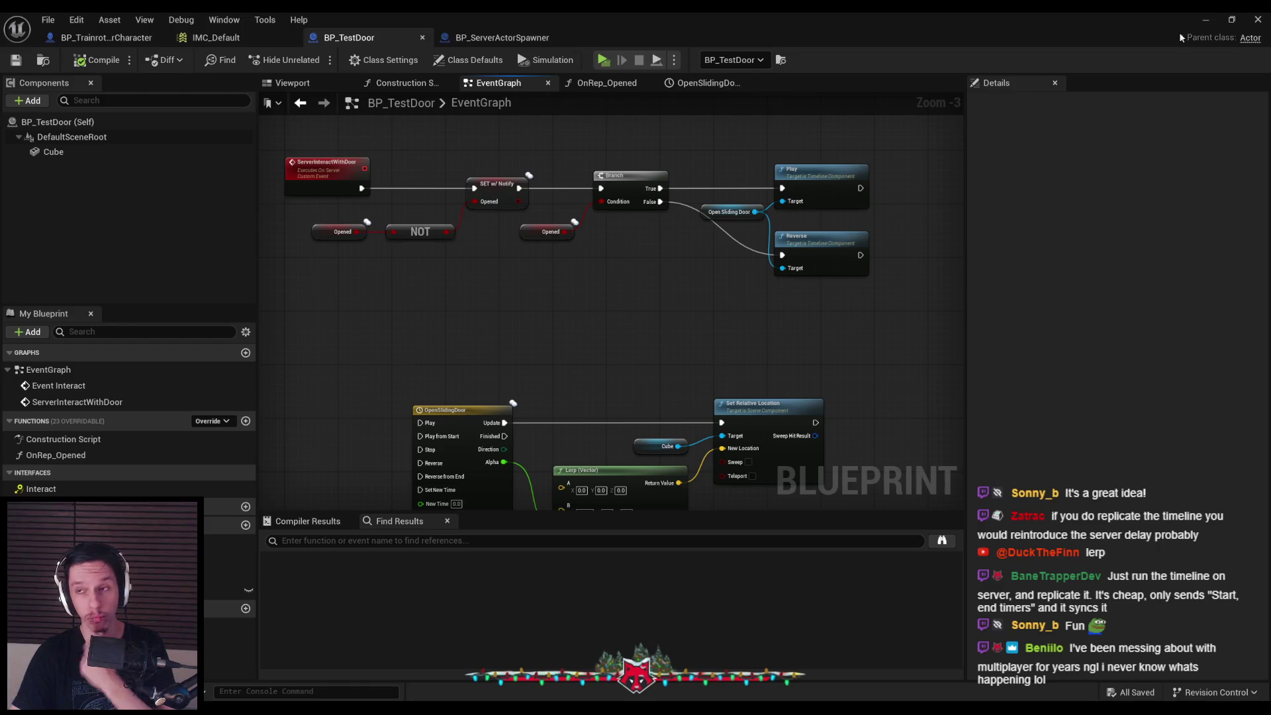
# Start a multiplayer PIE session with Alt+P and bring the server and client preview windows forward
pyautogui.click(1206, 25)
pyautogui.hotkey('alt', 'p')
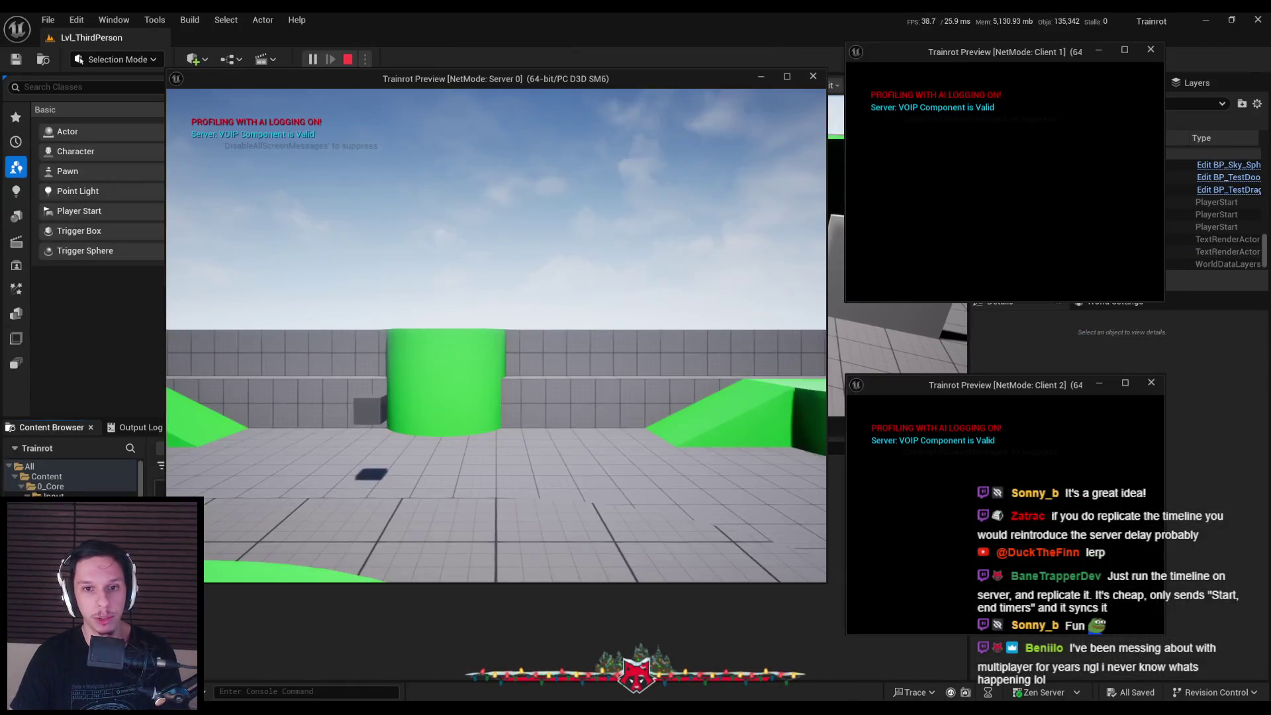
pyautogui.click(874, 277)
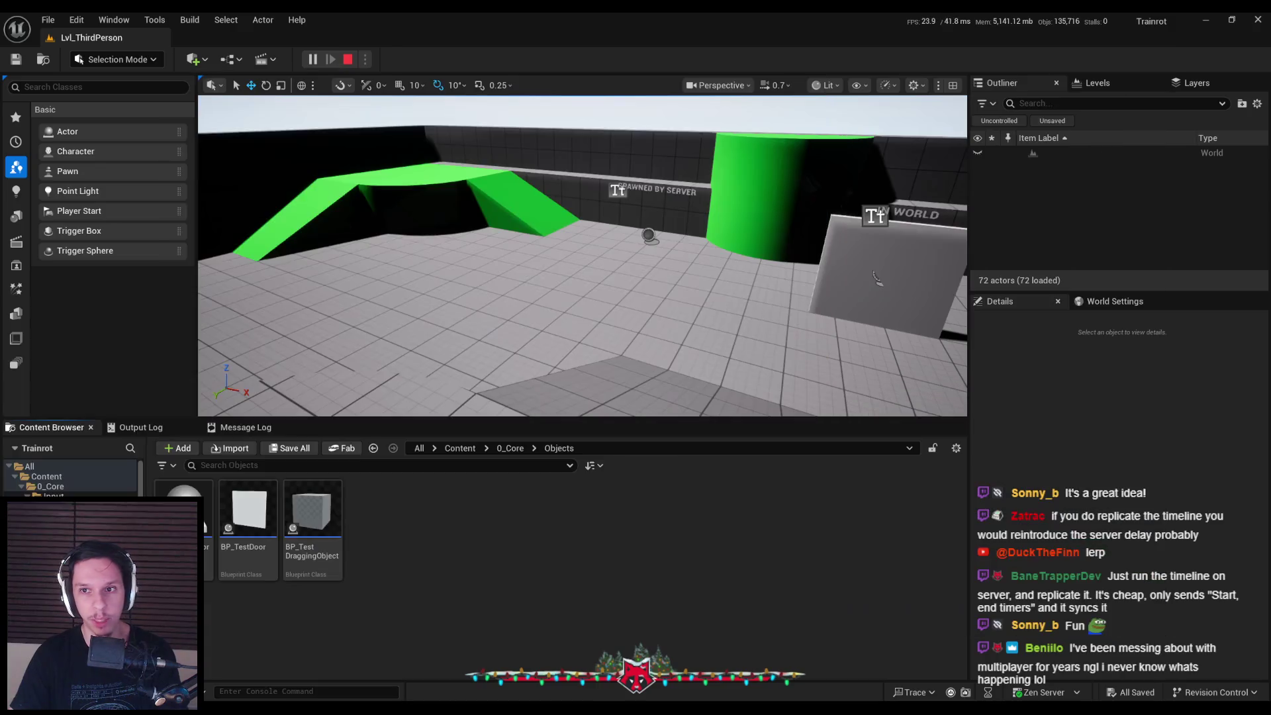
pyautogui.click(456, 681)
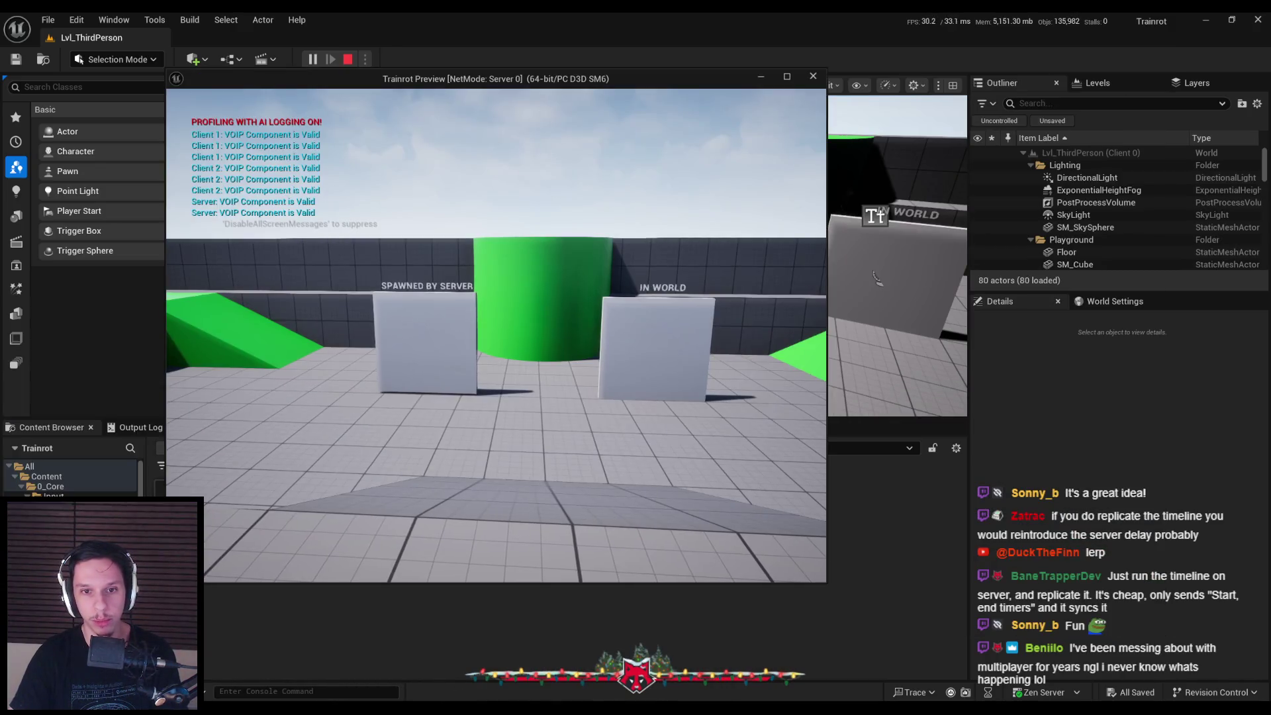
pyautogui.click(588, 662)
pyautogui.click(681, 662)
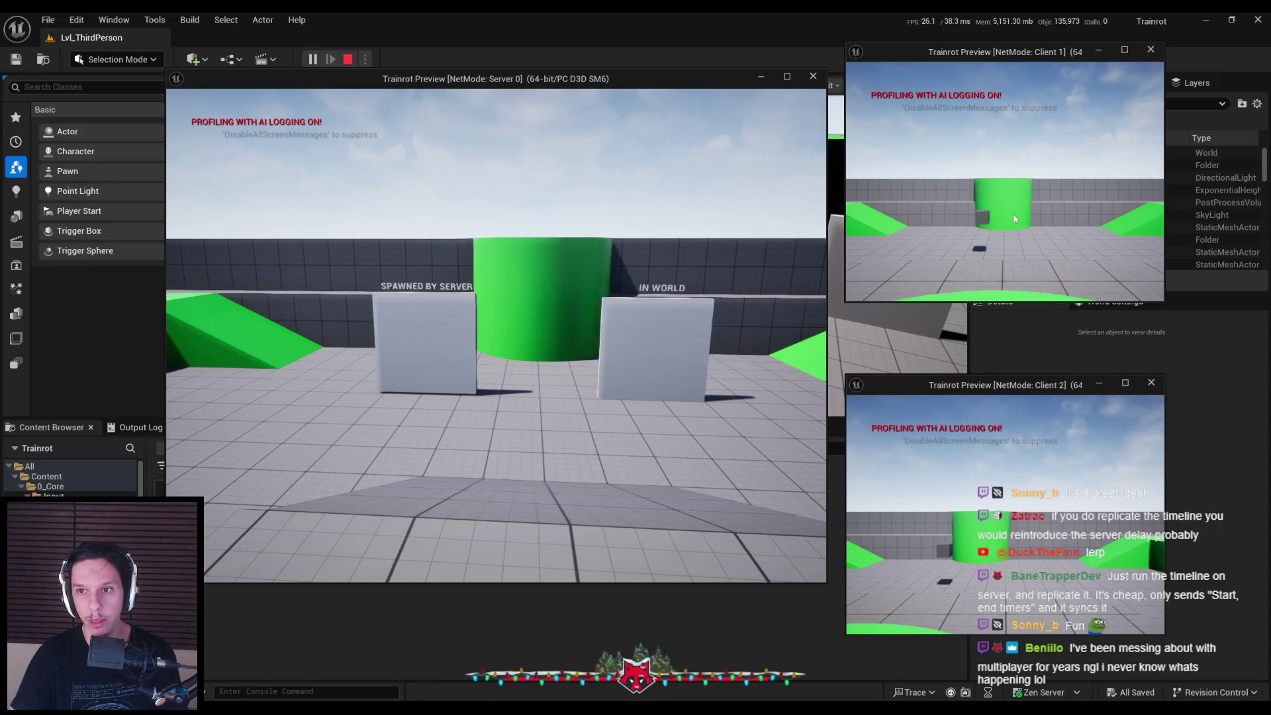
# Walk Client 1 to the Spawned by Server box, slide its door open, then stop the session
pyautogui.press('w')
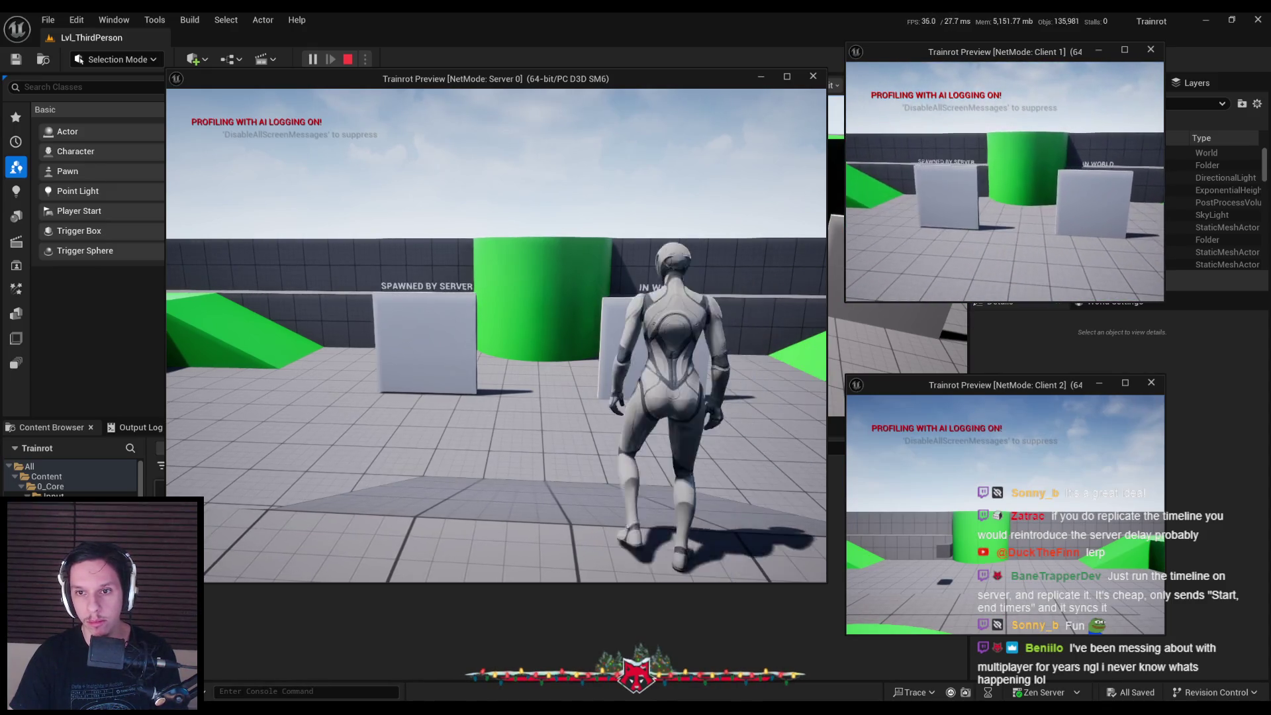
pyautogui.press('w')
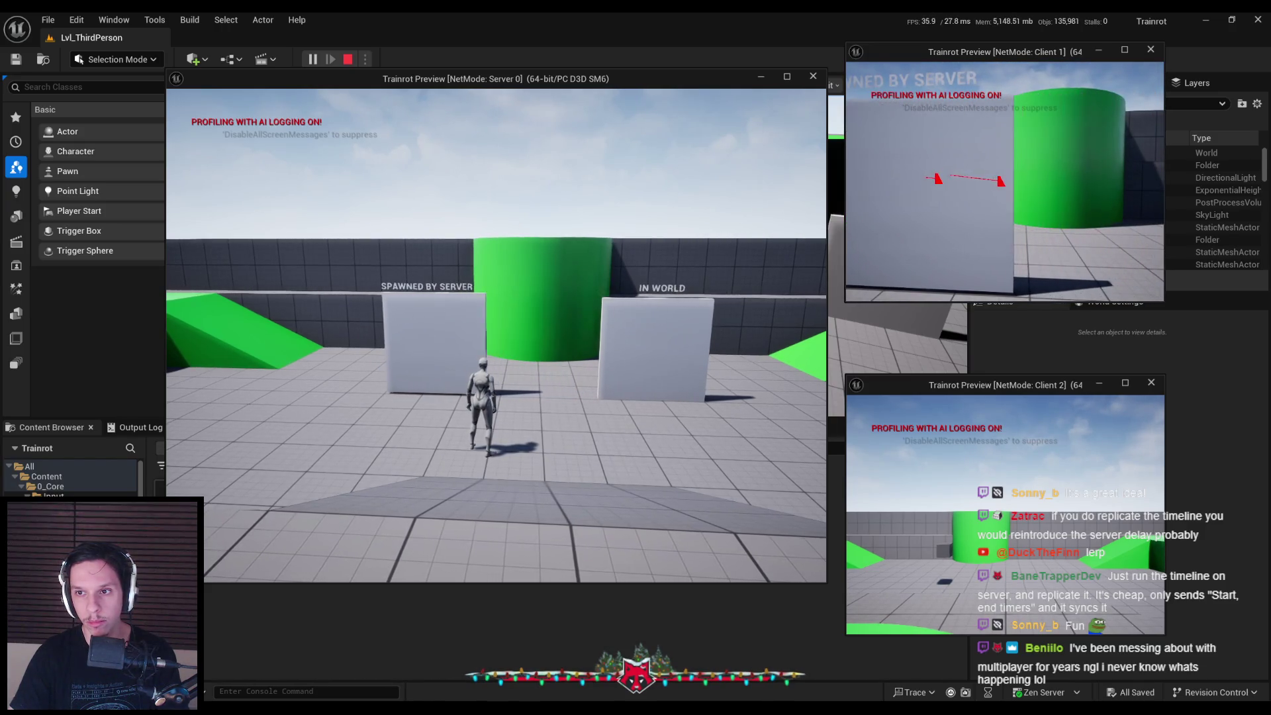
pyautogui.press('a')
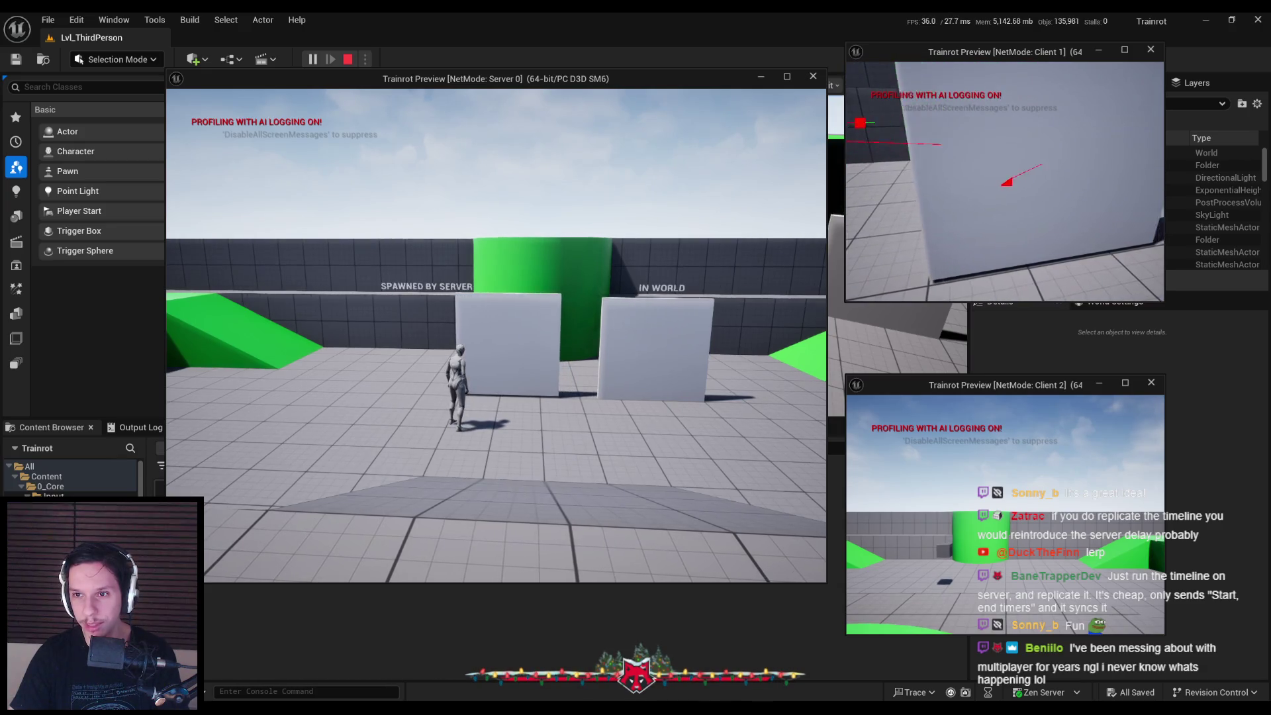
pyautogui.press('Escape')
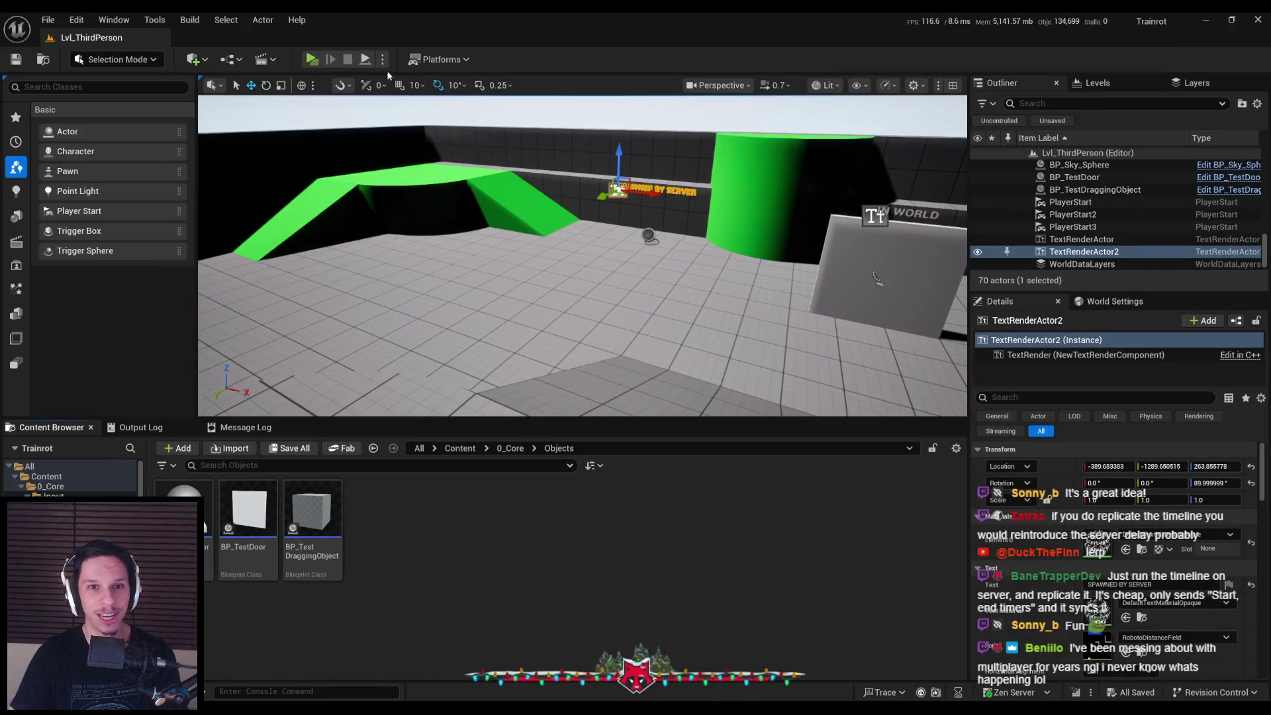
# Set the Multiplayer Options Network Emulation Profile to Bad in Advanced Settings, then close Editor Preferences
pyautogui.click(382, 59)
pyautogui.click(428, 379)
pyautogui.scroll(-5, 463, 398)
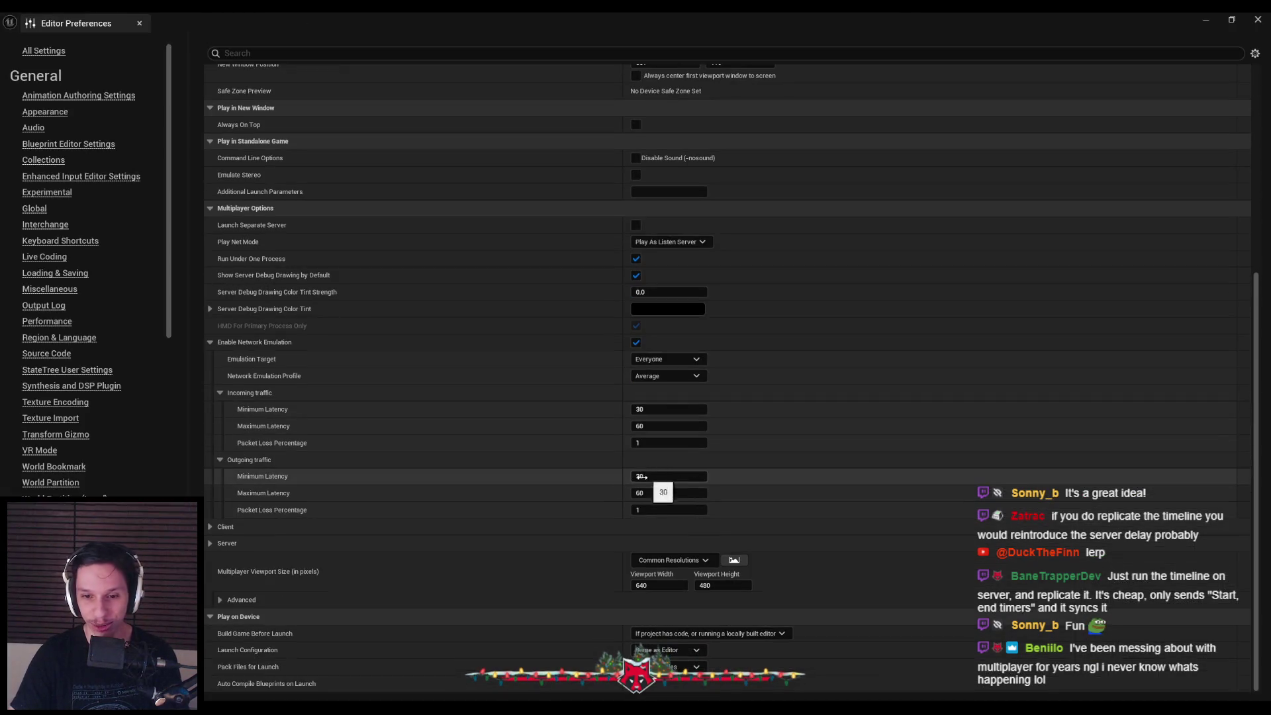
pyautogui.click(662, 376)
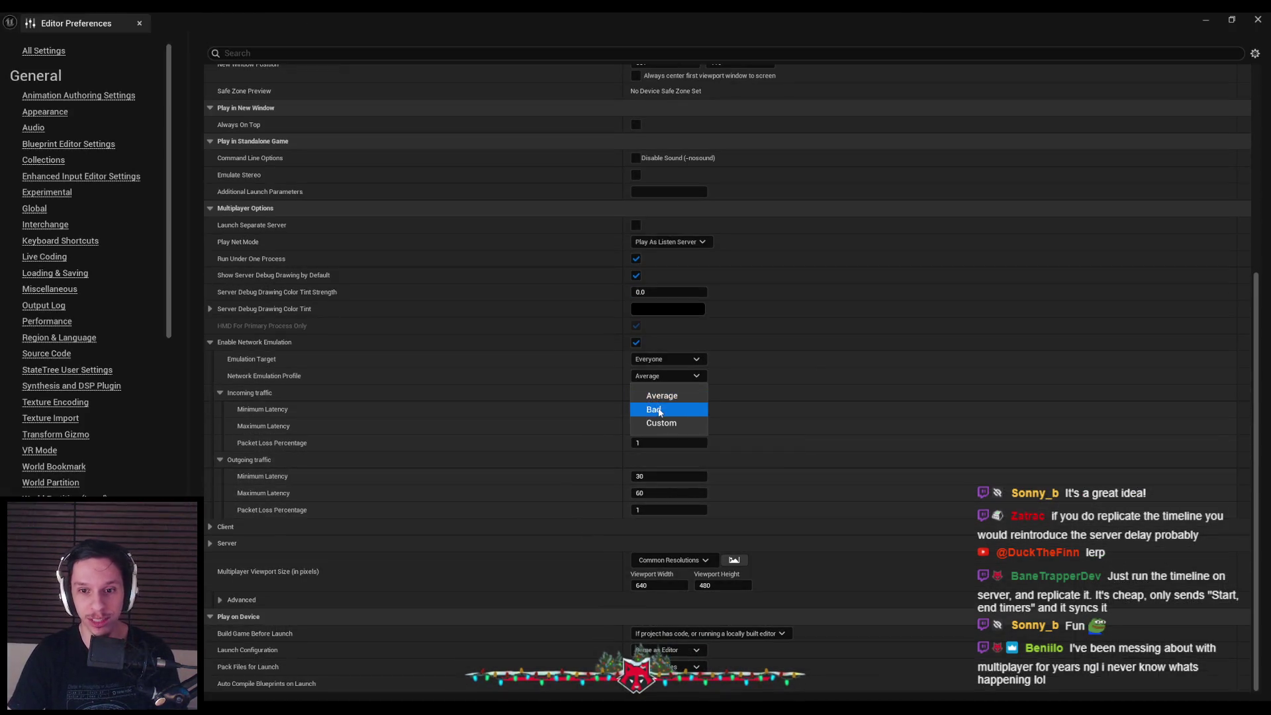
pyautogui.click(659, 410)
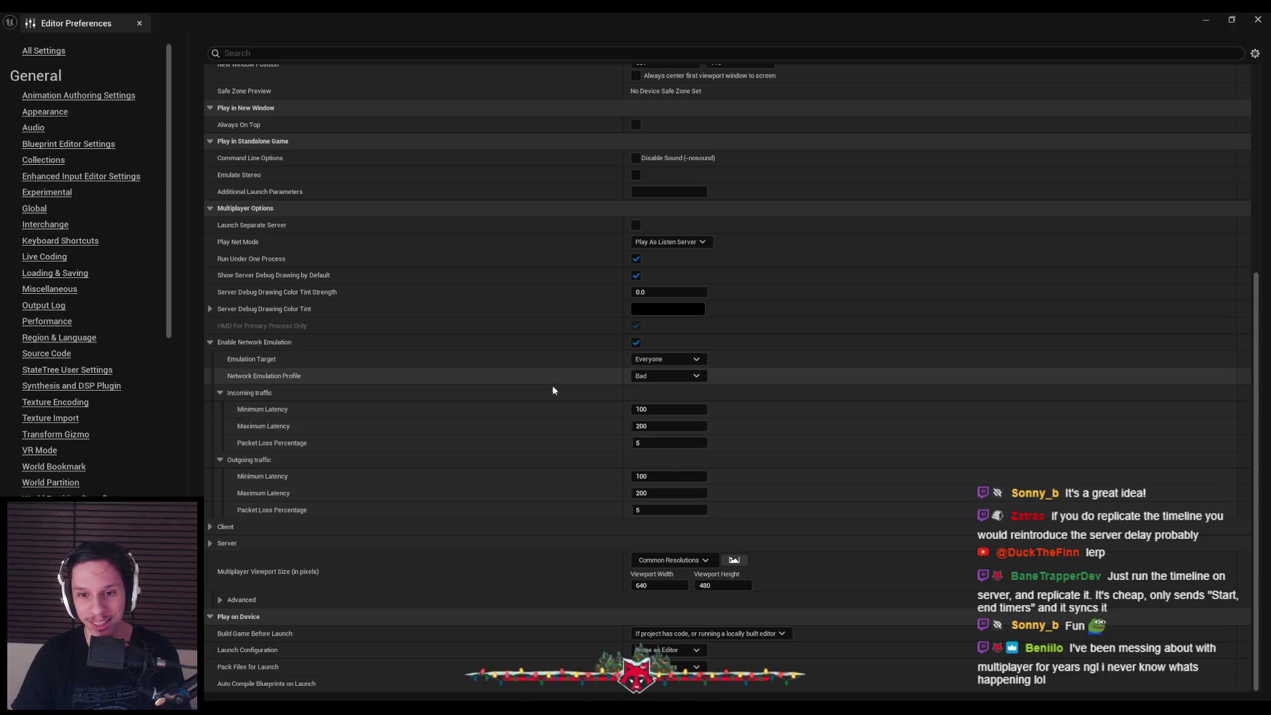
pyautogui.click(1206, 19)
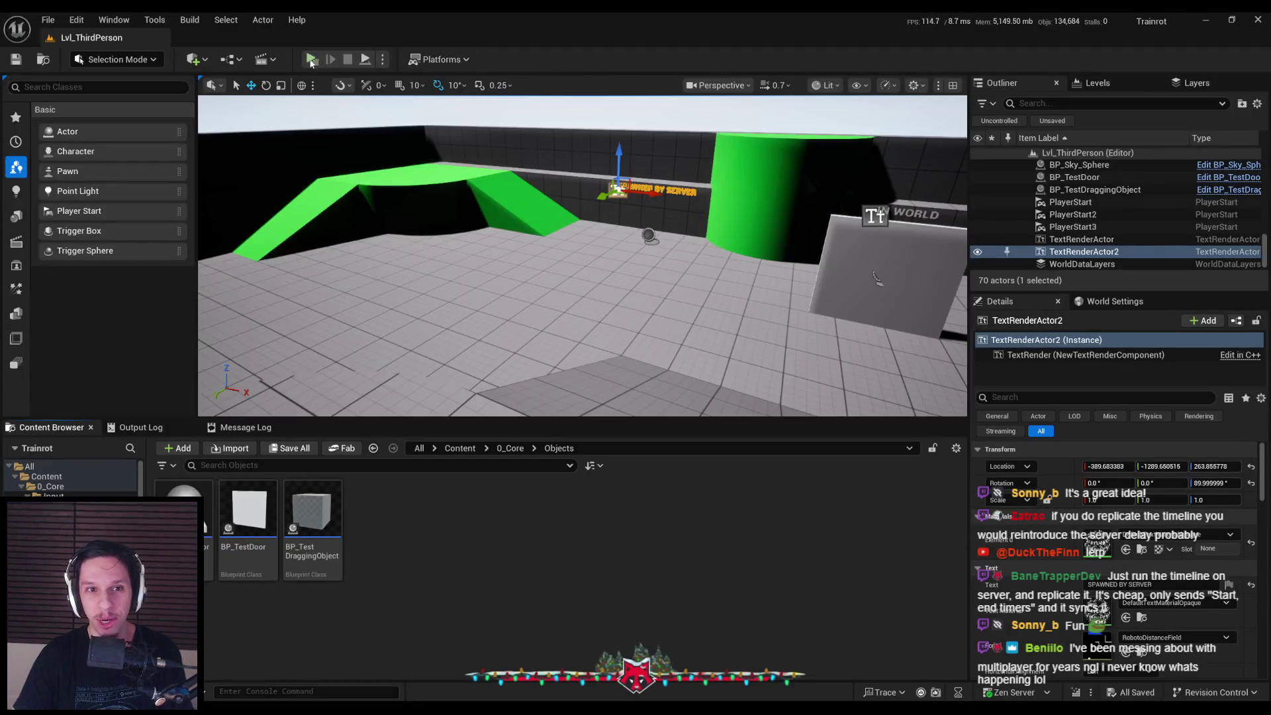
# Start the laggy multiplayer session and walk up to the SPAWNED BY SERVER door and back
pyautogui.click(308, 60)
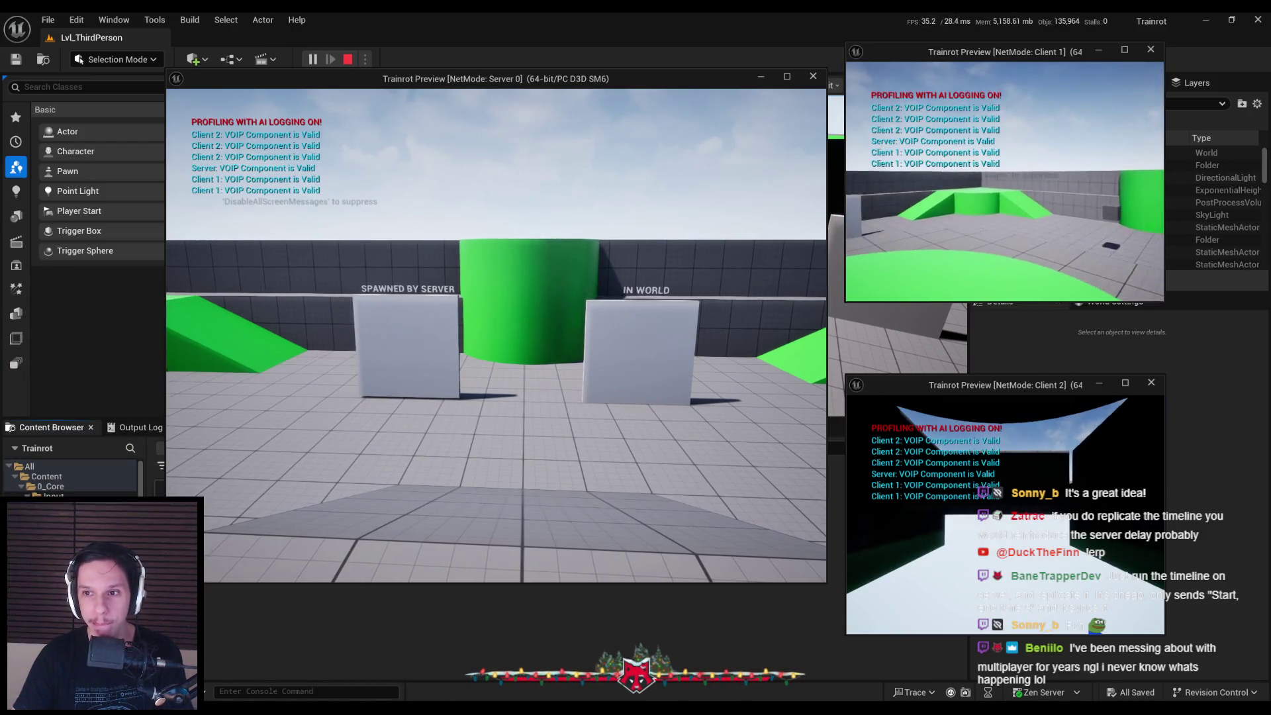
pyautogui.press('w')
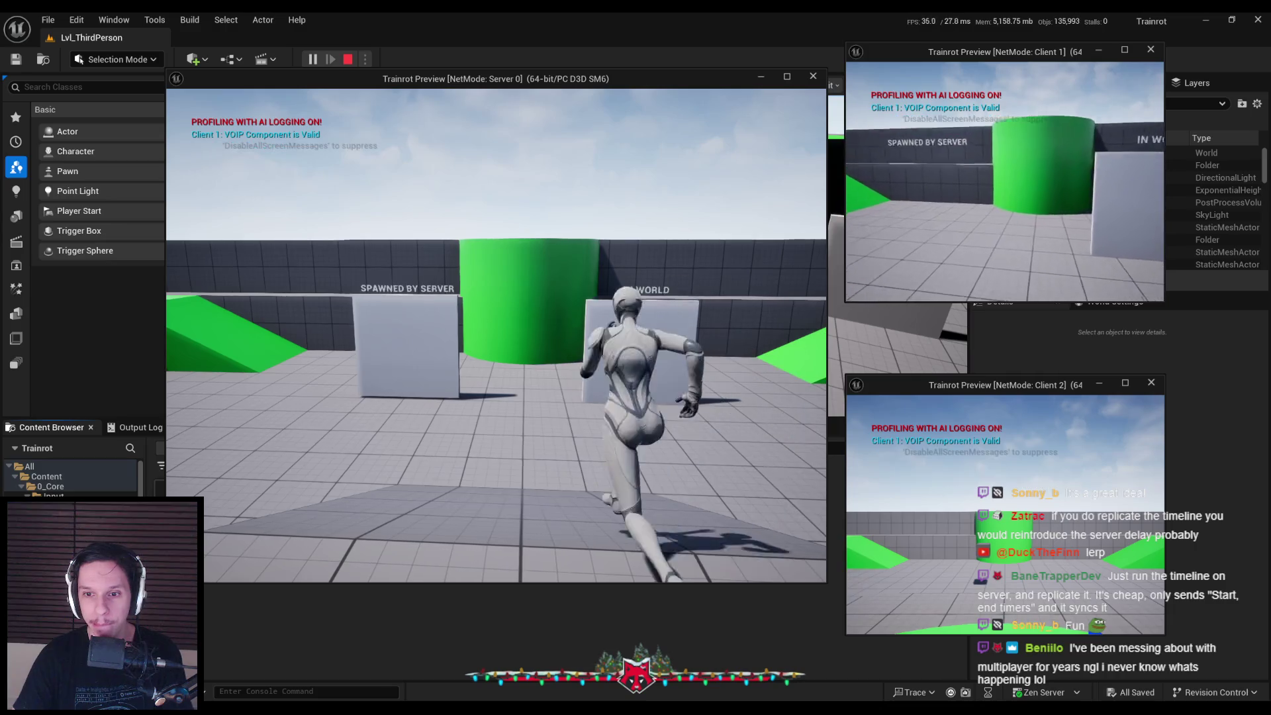
pyautogui.press('a')
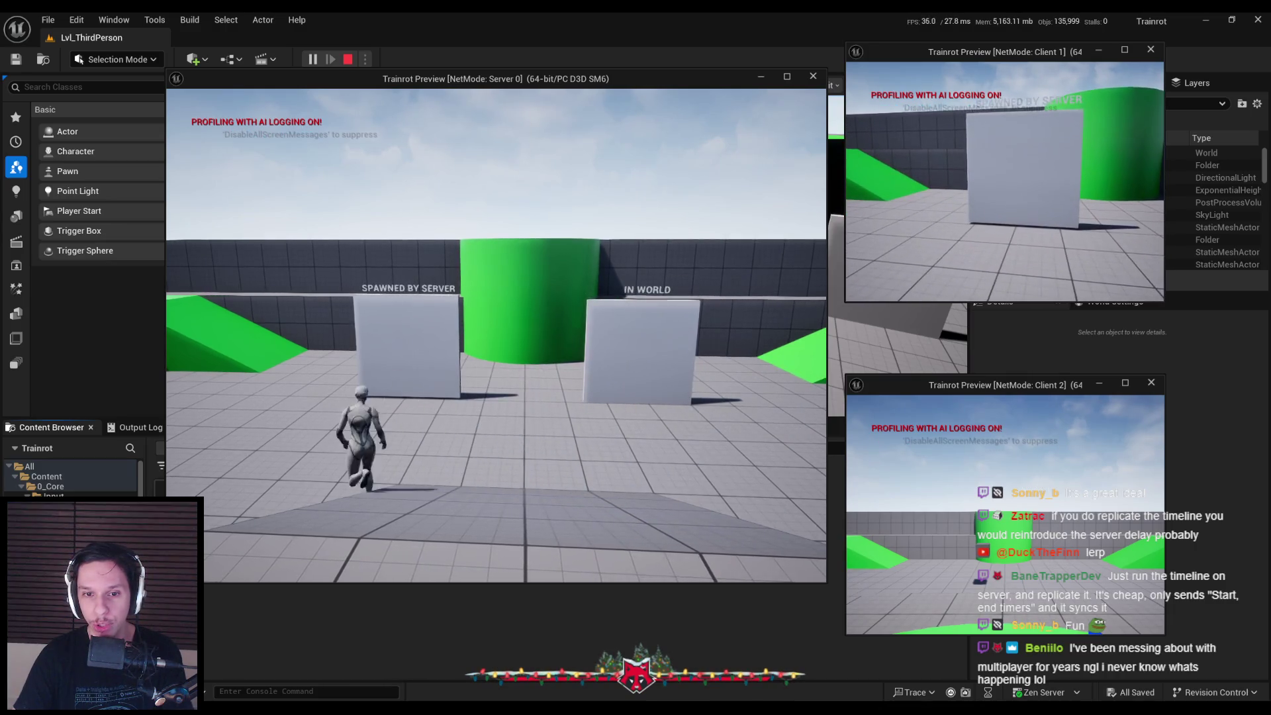
pyautogui.press('d')
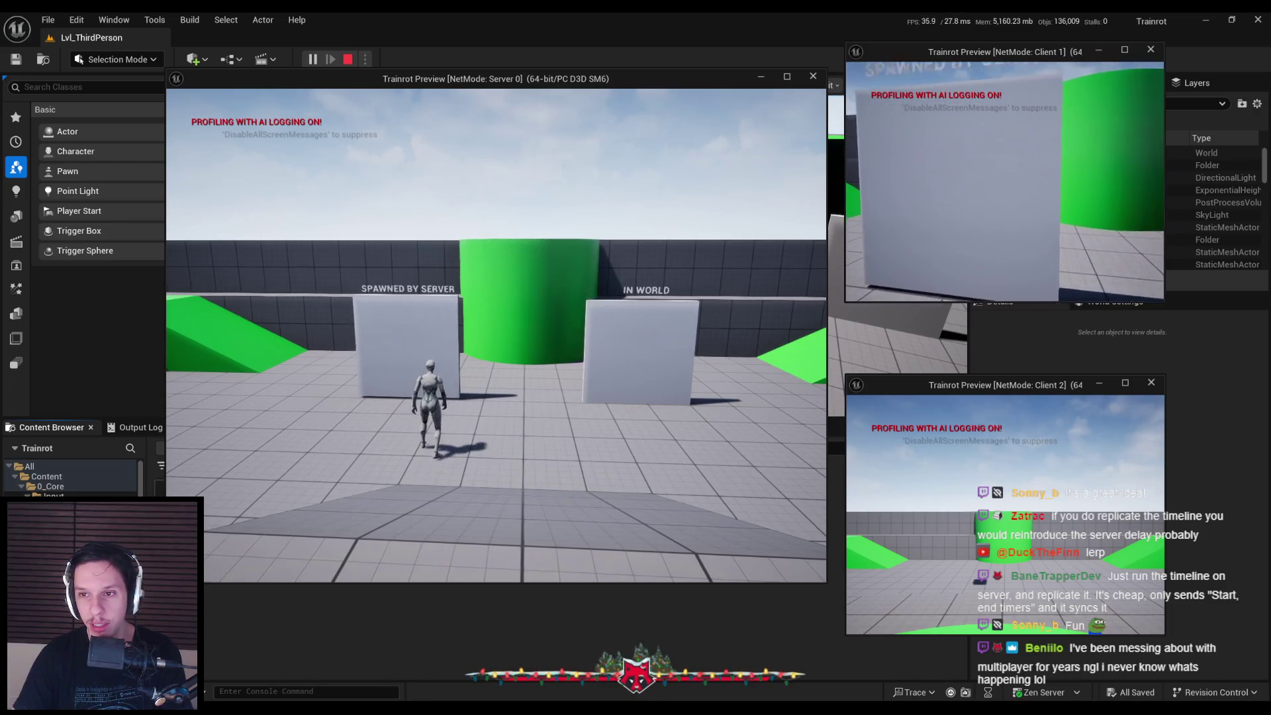
pyautogui.press('a')
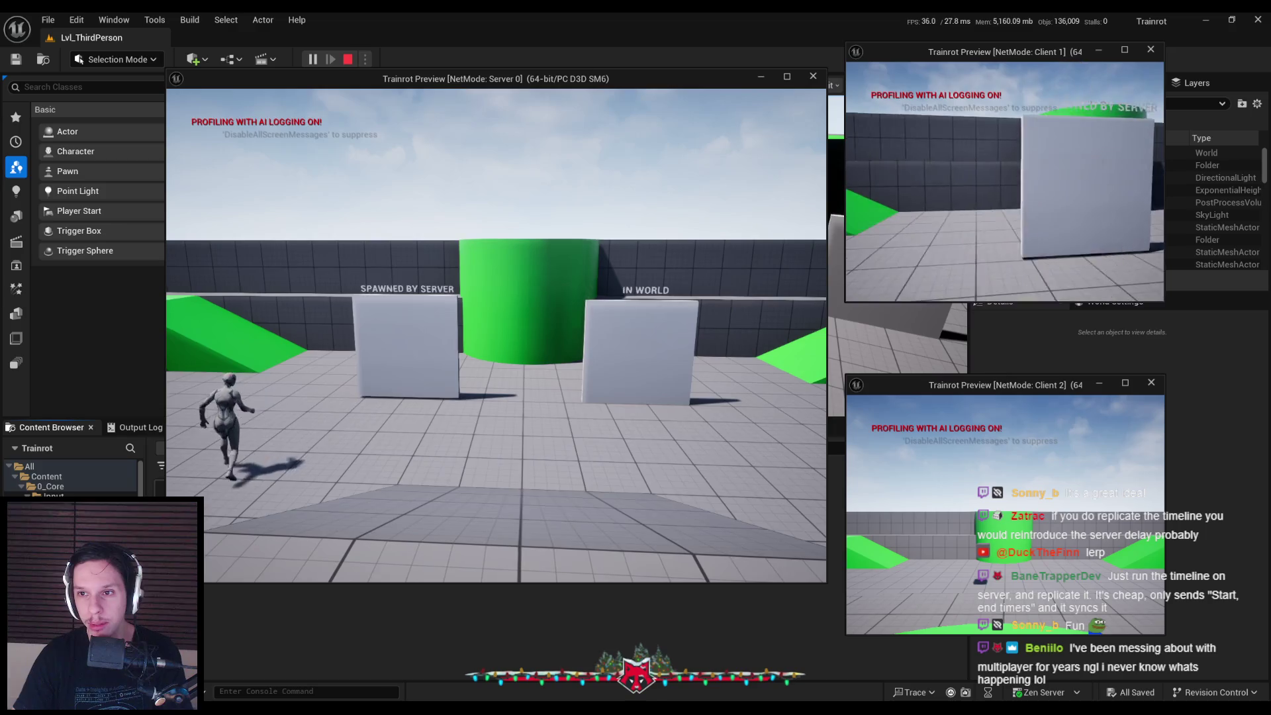
pyautogui.press('d')
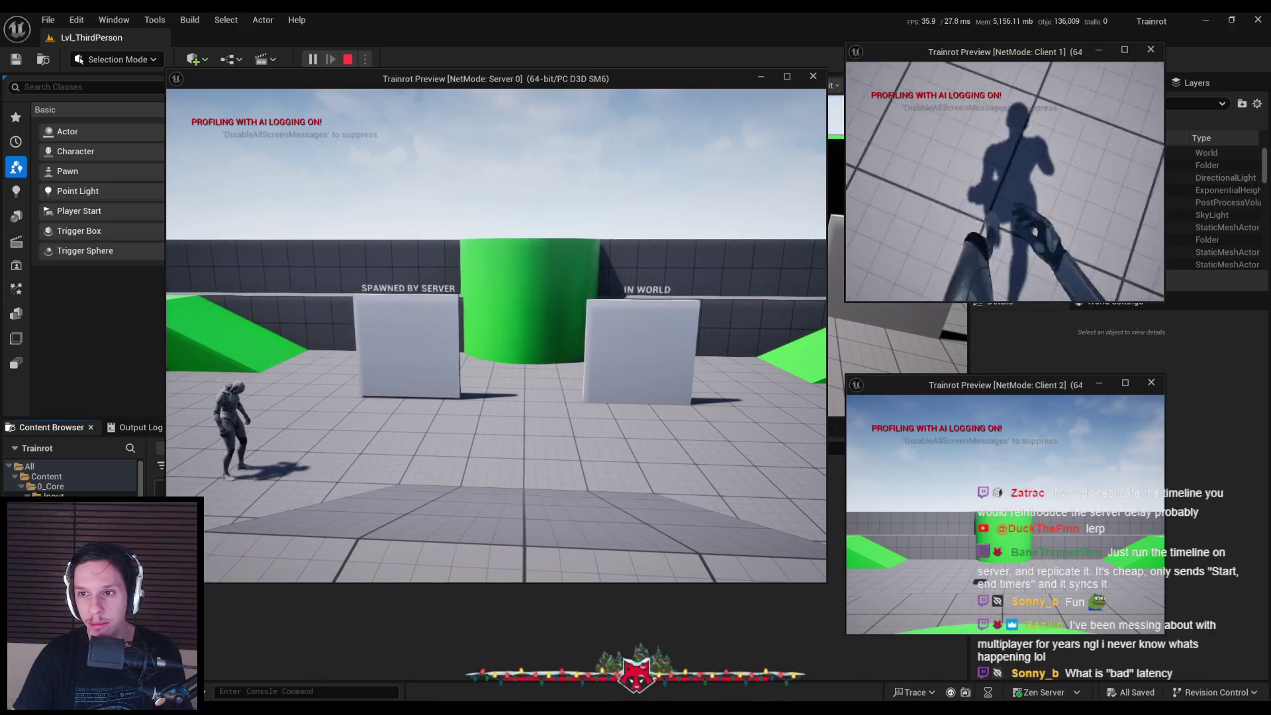
pyautogui.press('w')
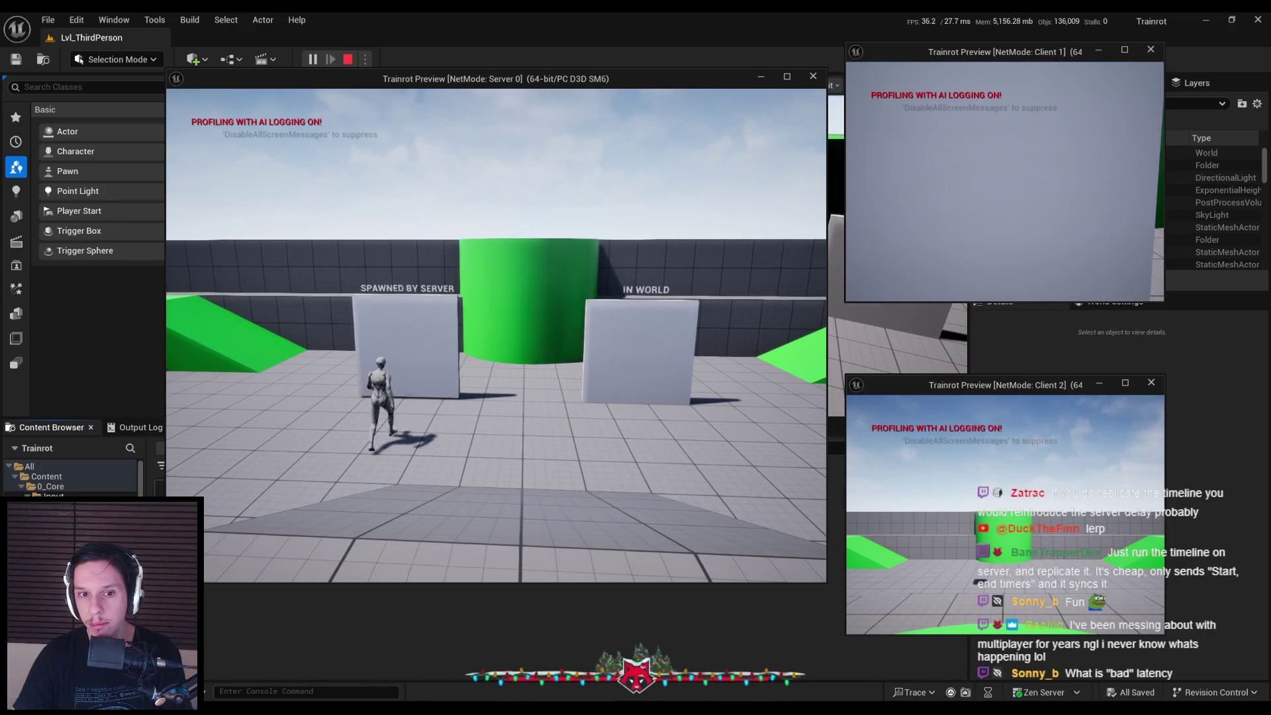
pyautogui.press('s')
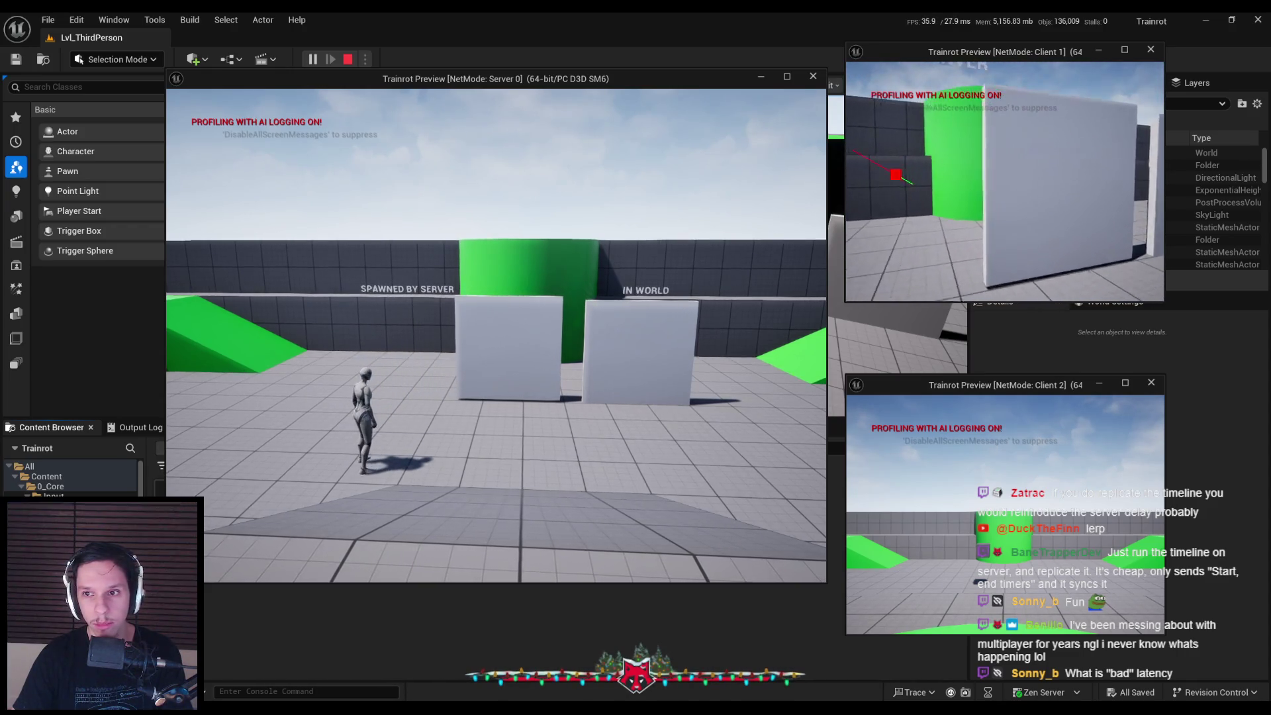
# Run the character back and forth in front of both doors and out to the arena edges
pyautogui.press('w')
pyautogui.press('d')
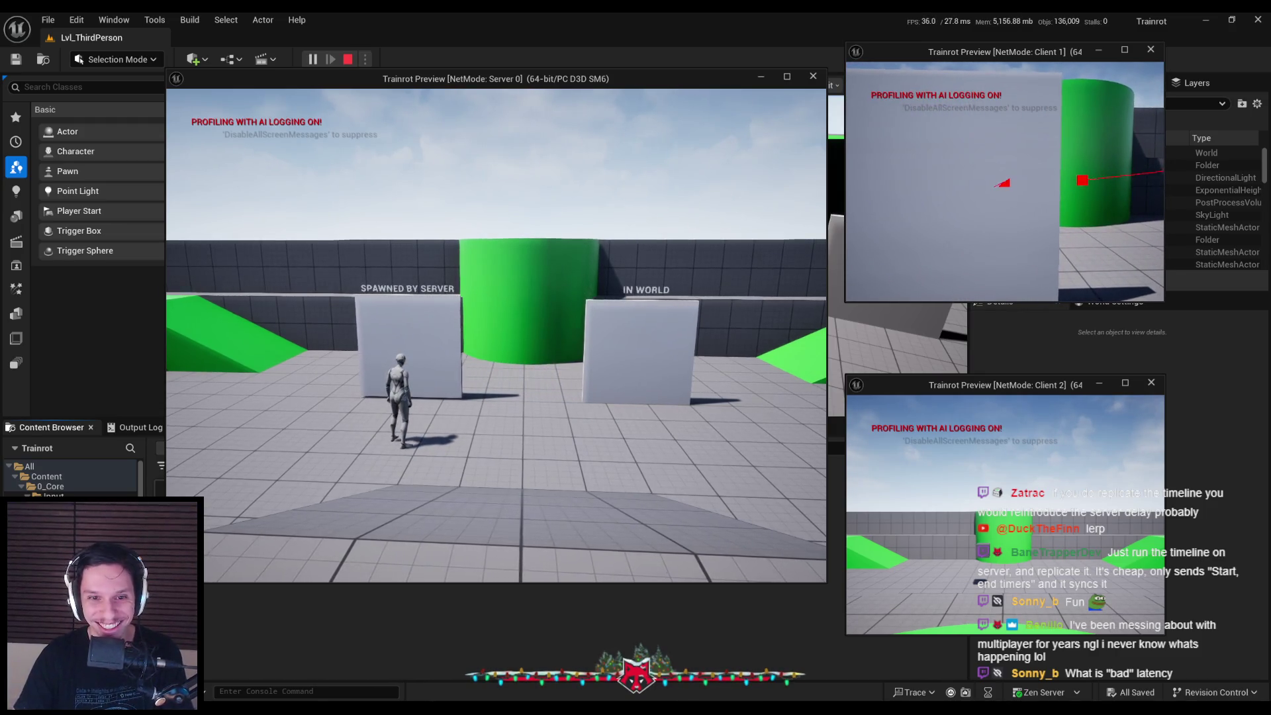
pyautogui.press('s')
pyautogui.press('d')
pyautogui.press('w')
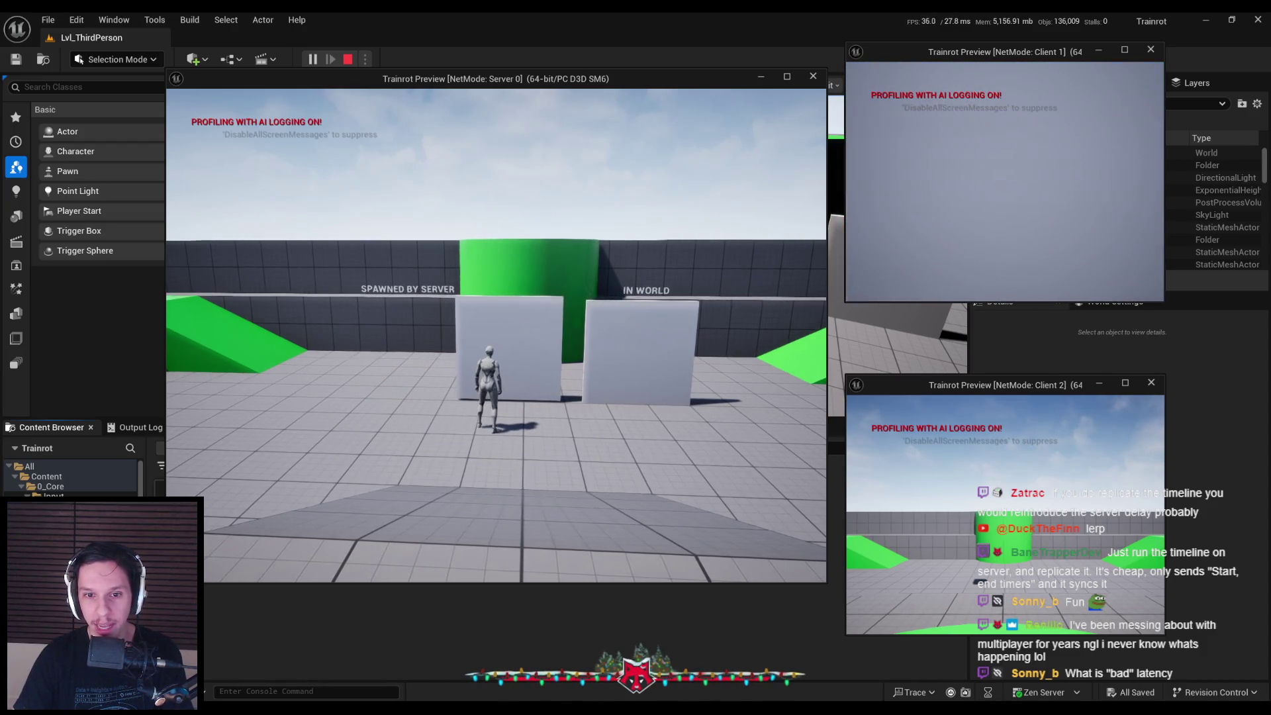
pyautogui.press('s')
pyautogui.press('d')
pyautogui.press('a')
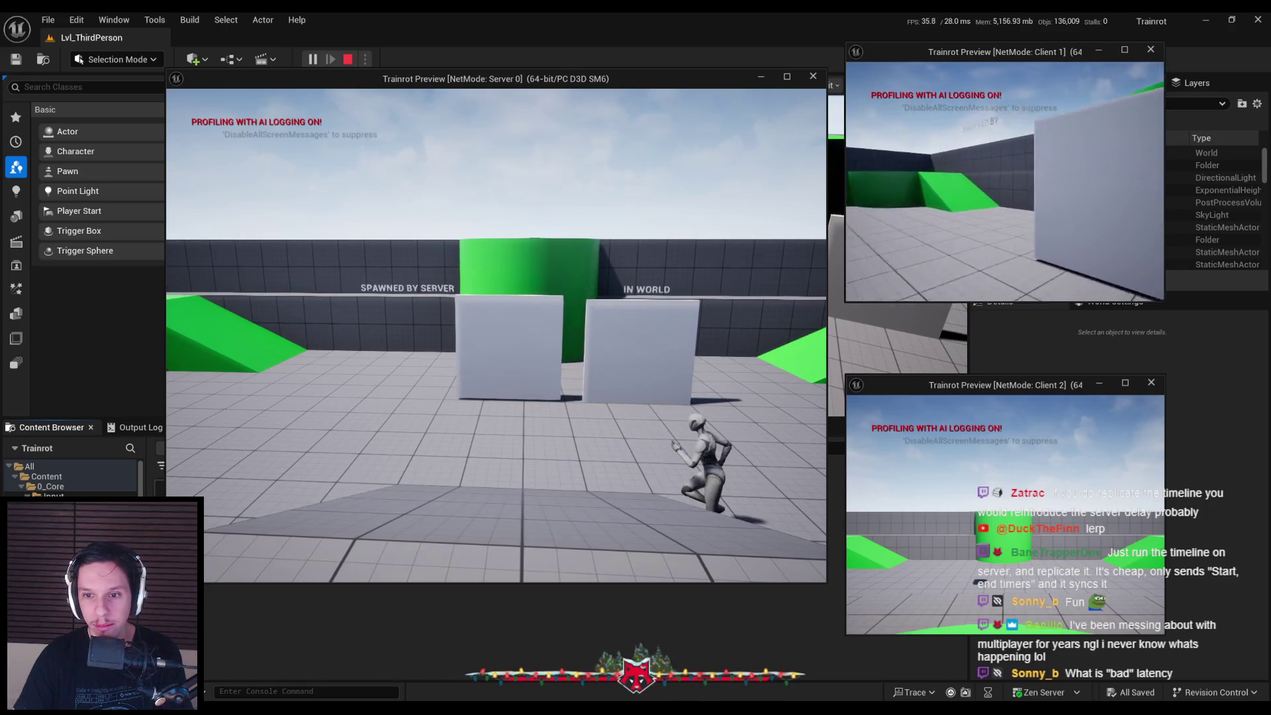
pyautogui.press('w')
pyautogui.press('d')
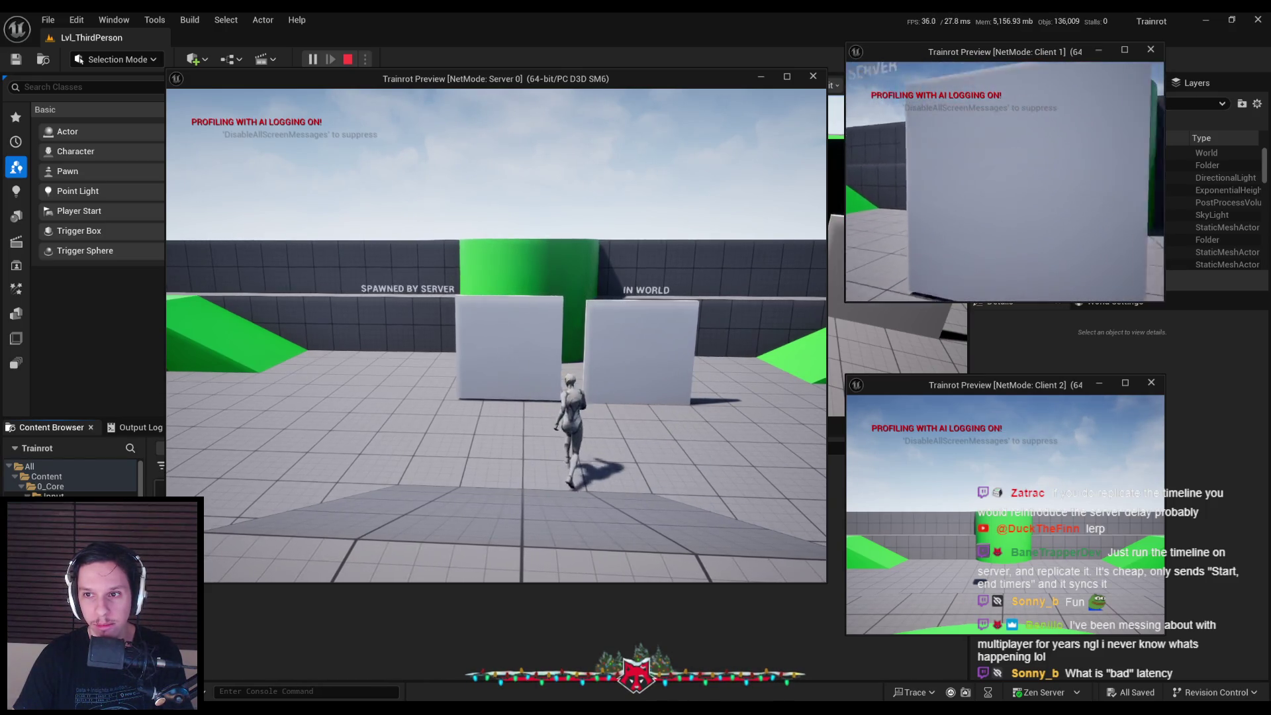
pyautogui.press('d')
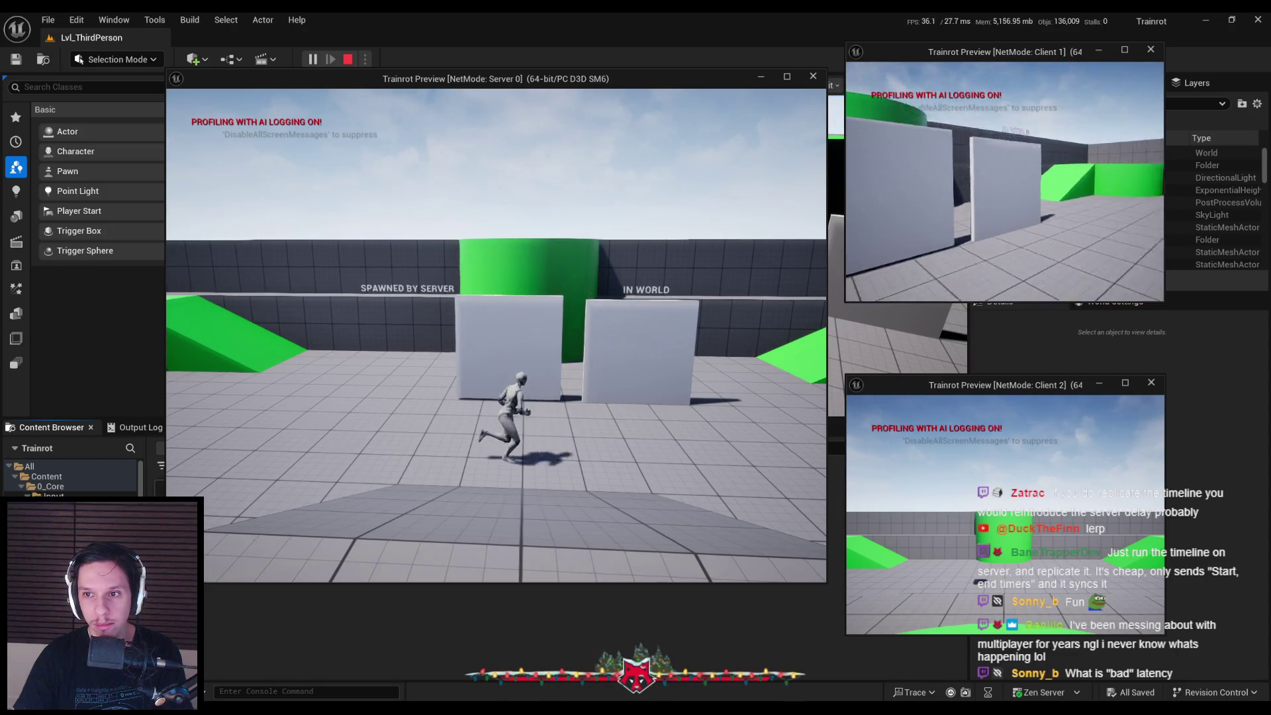
pyautogui.press('a')
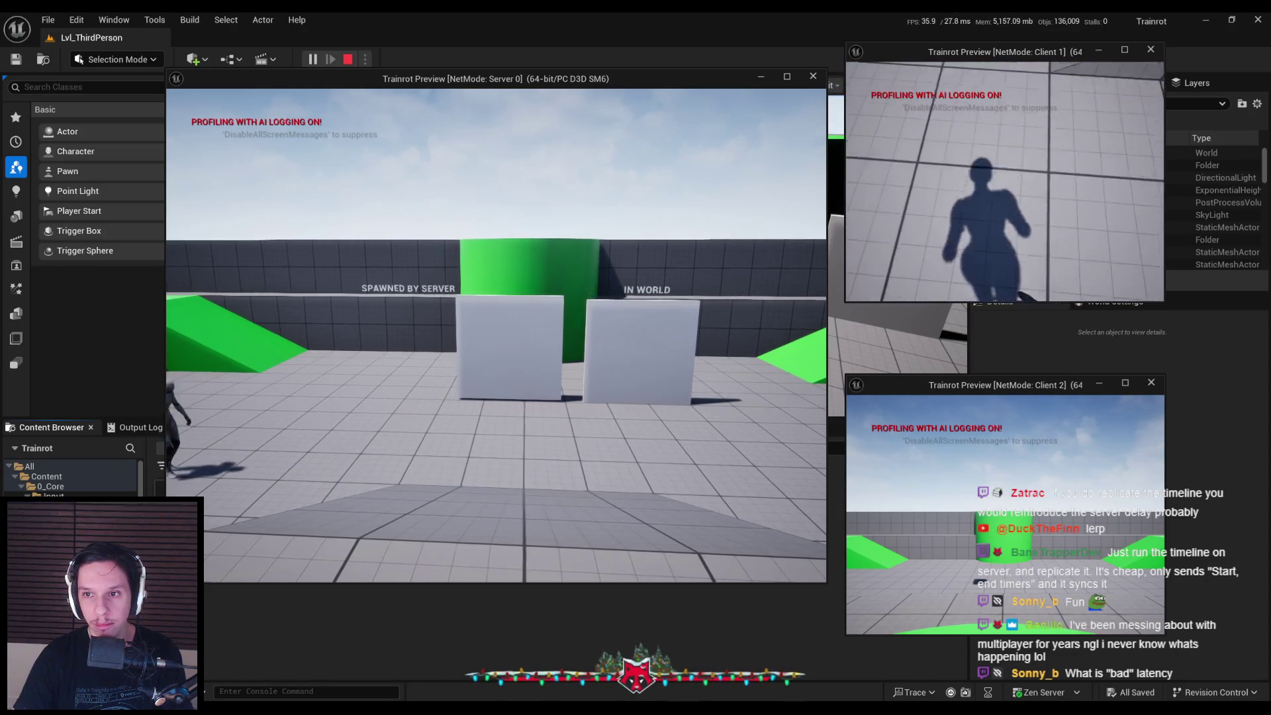
pyautogui.press('d')
pyautogui.press('a')
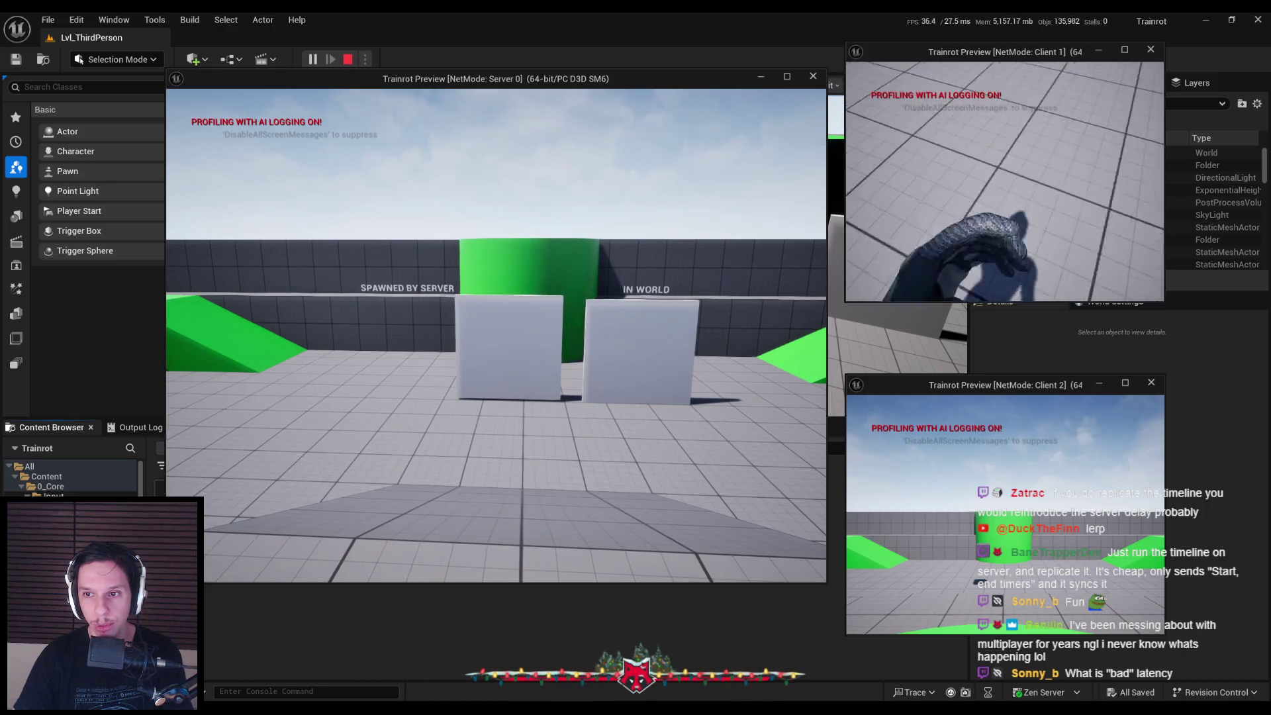
pyautogui.press('d')
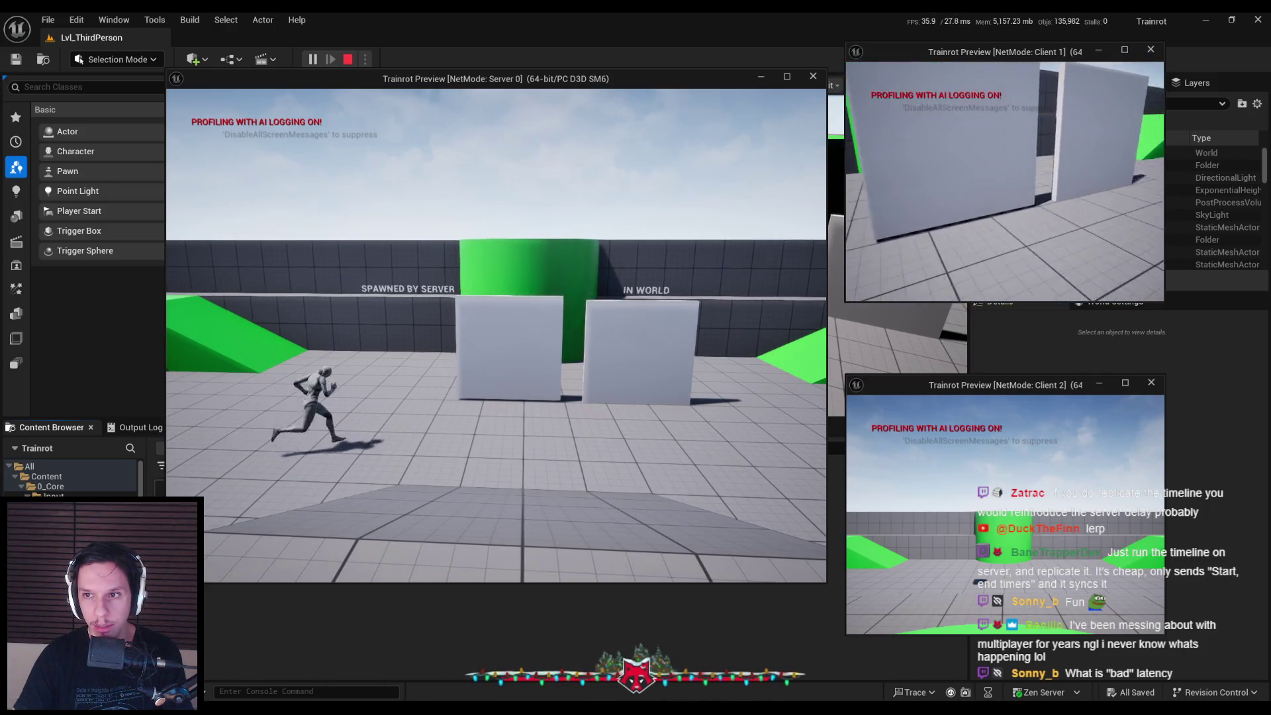
# Approach the doors and step back twice more, then stop the play session
pyautogui.press('w')
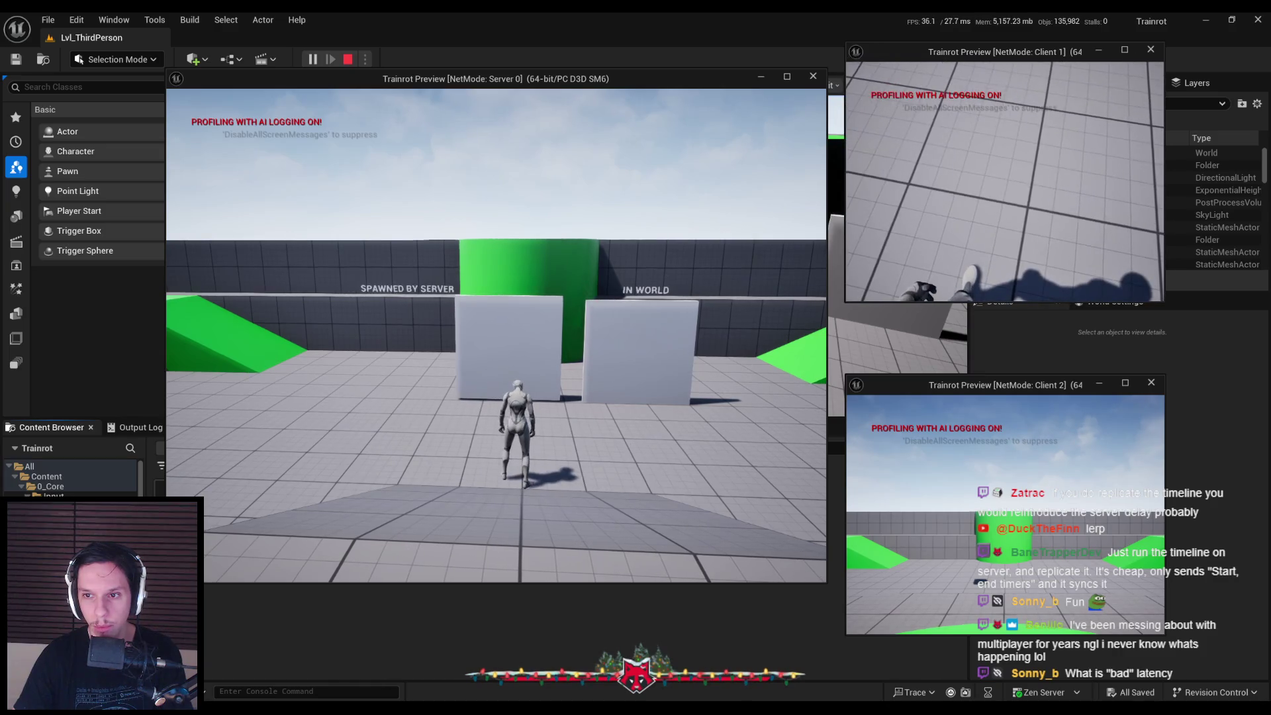
pyautogui.press('w')
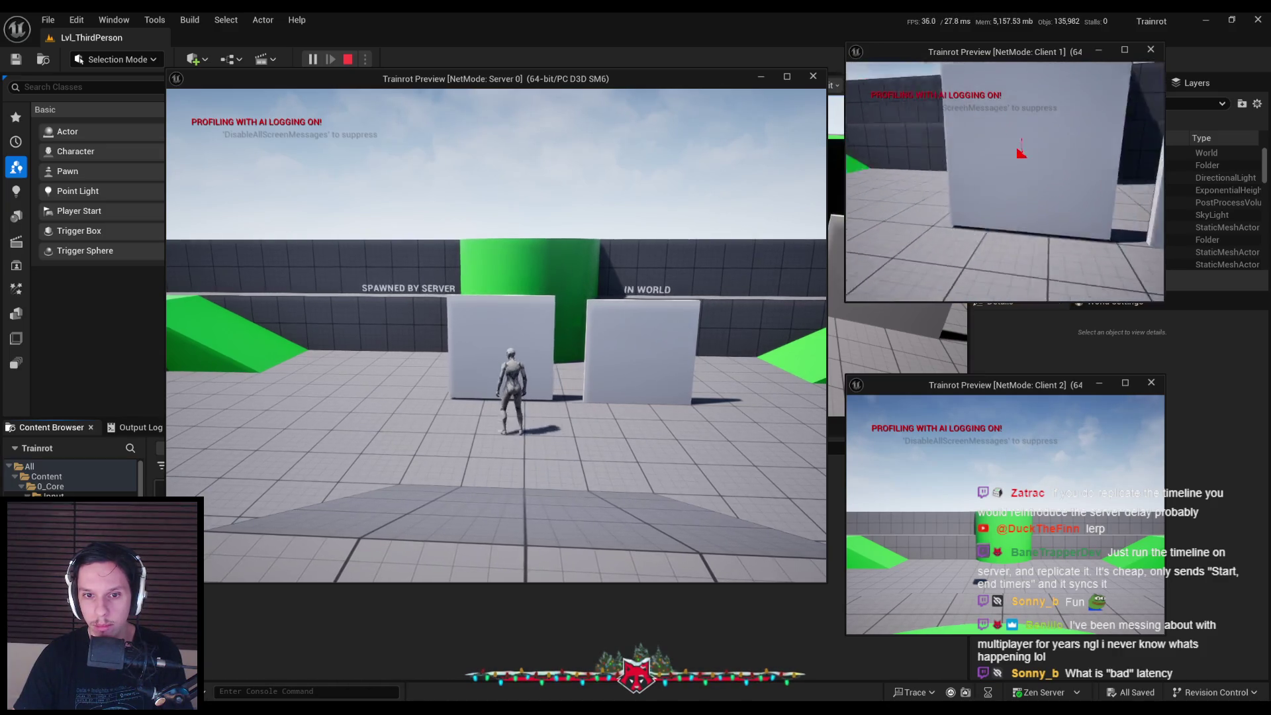
pyautogui.press('s')
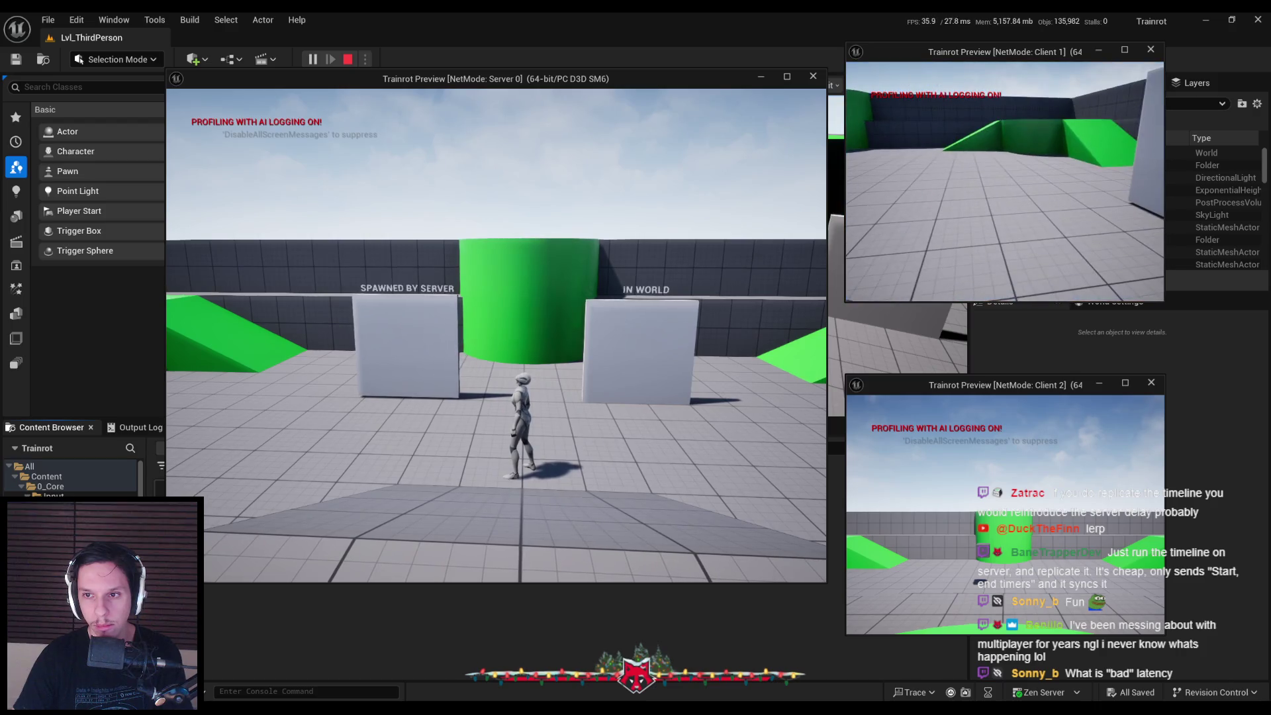
pyautogui.press('w')
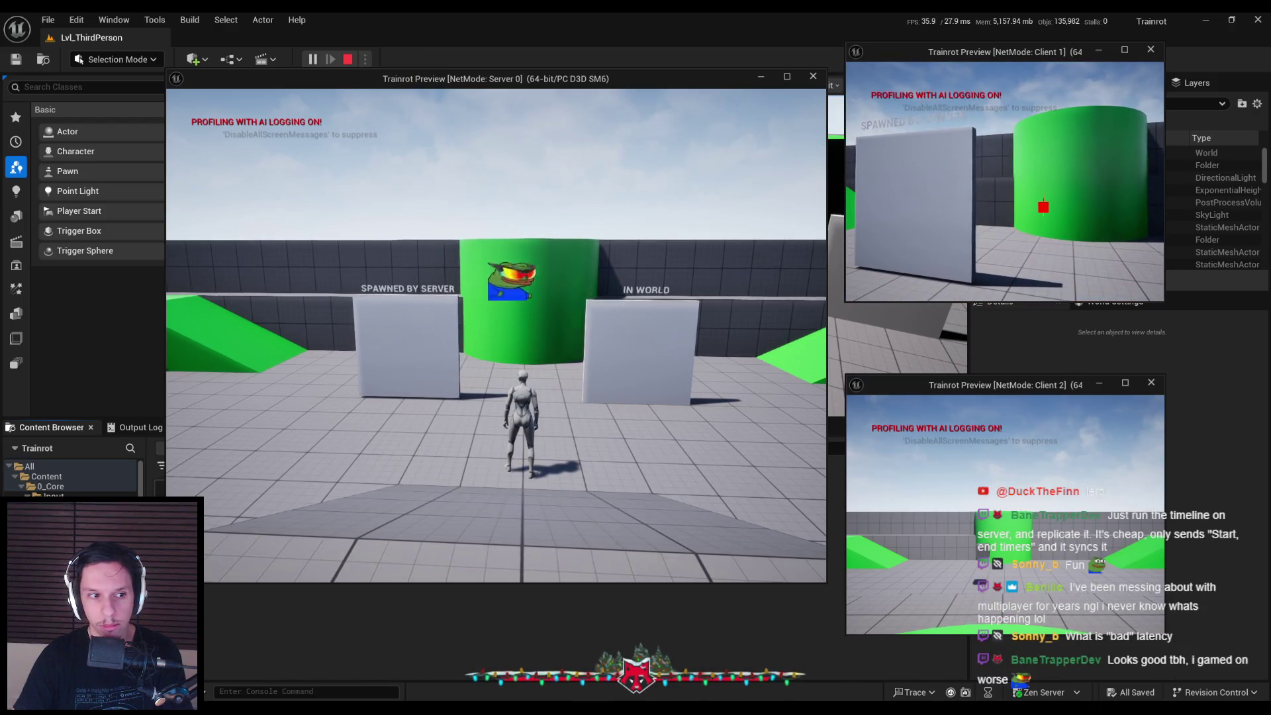
pyautogui.press('w')
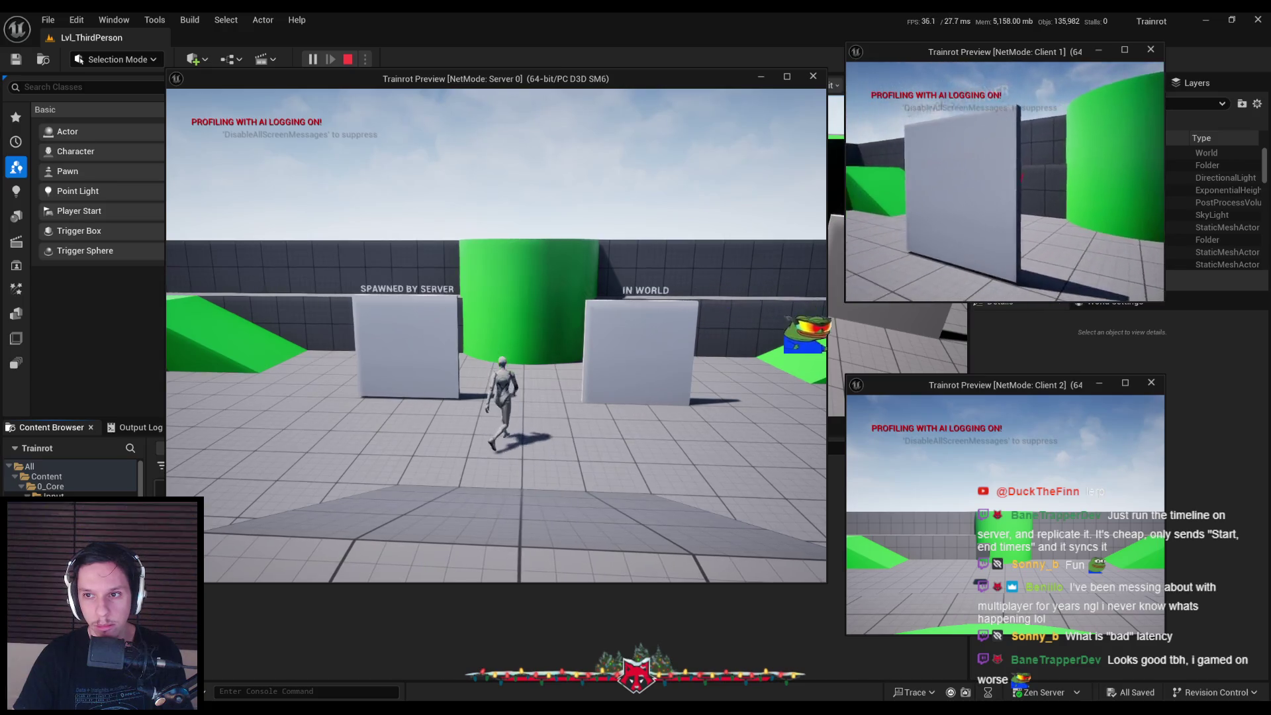
pyautogui.press('s')
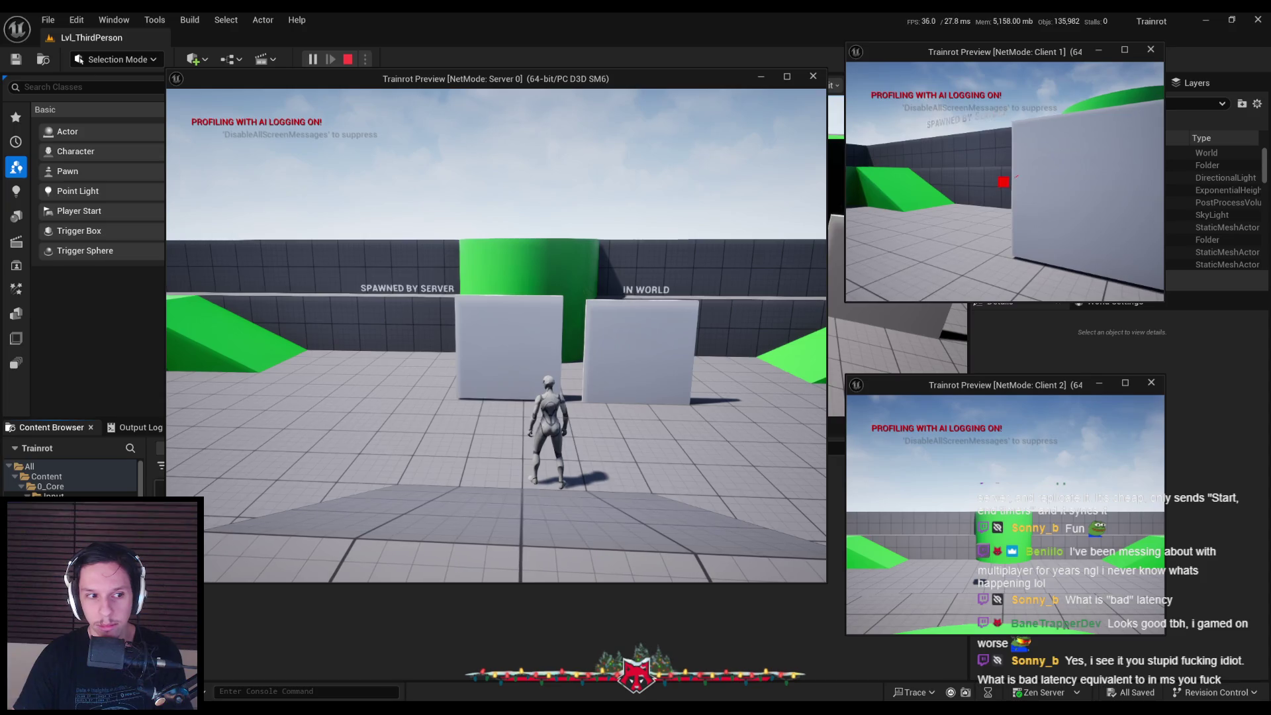
pyautogui.press('Escape')
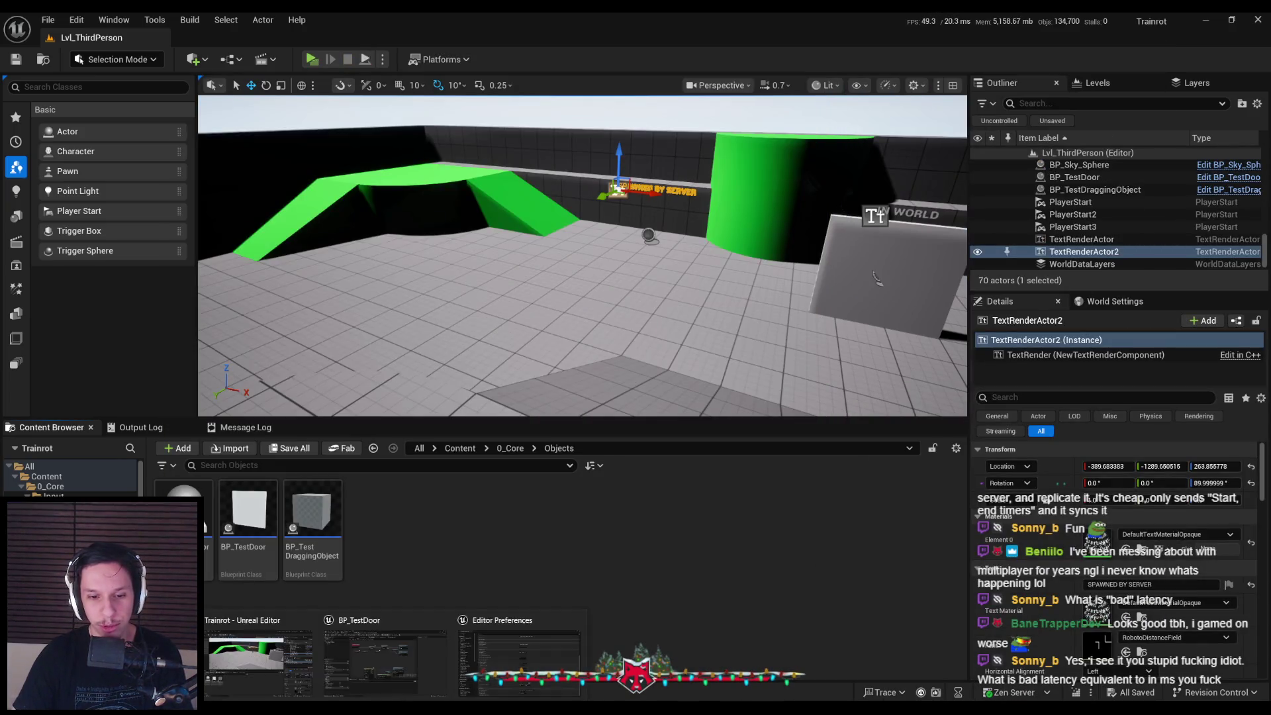
pyautogui.click(519, 659)
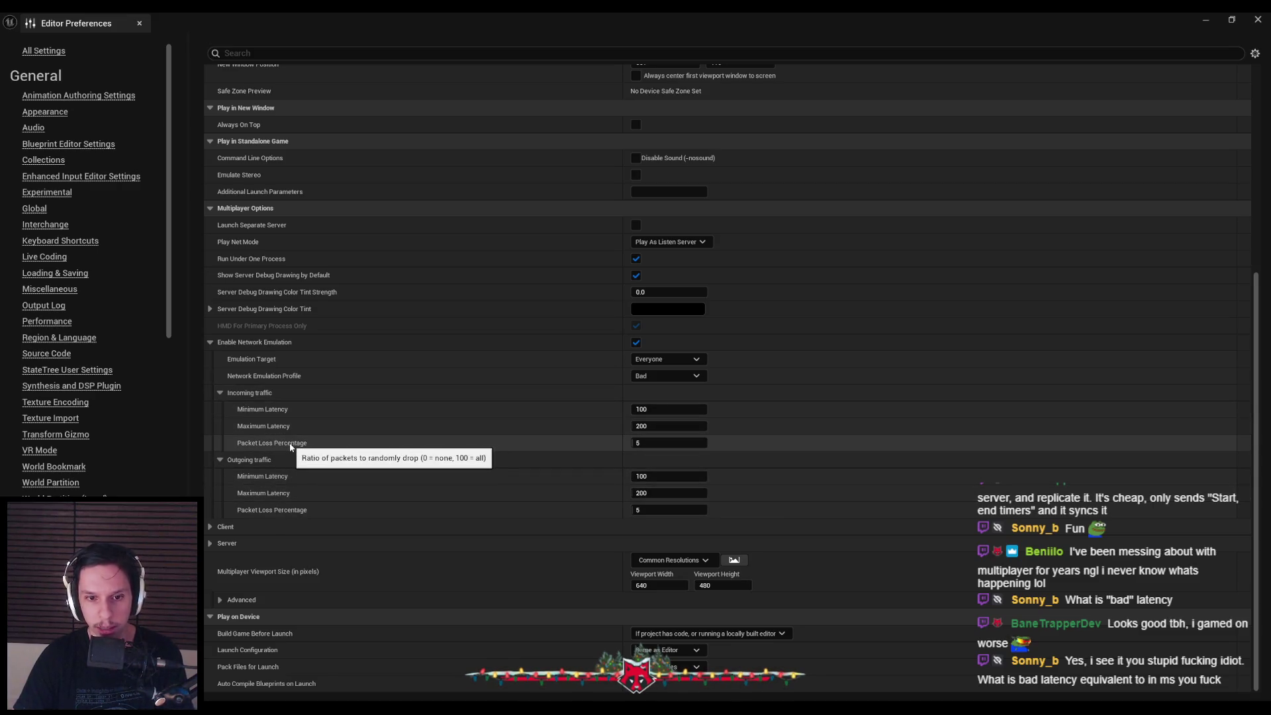
pyautogui.click(211, 527)
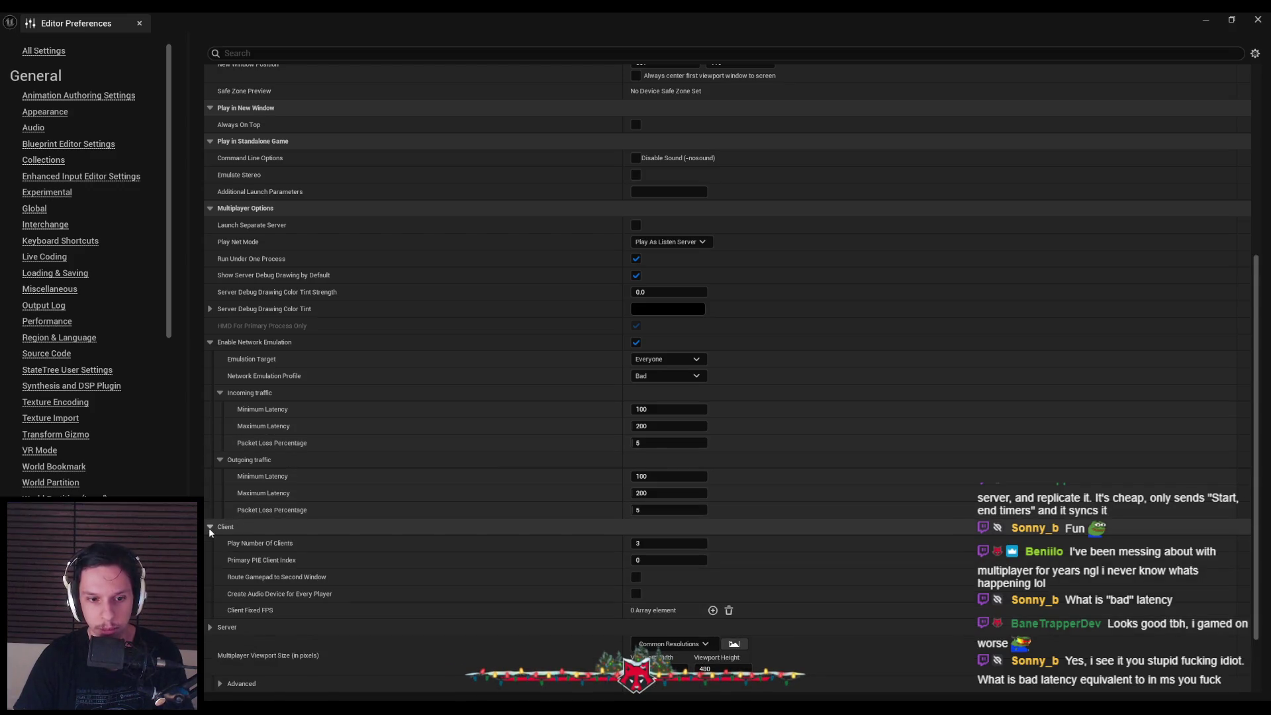
pyautogui.click(209, 527)
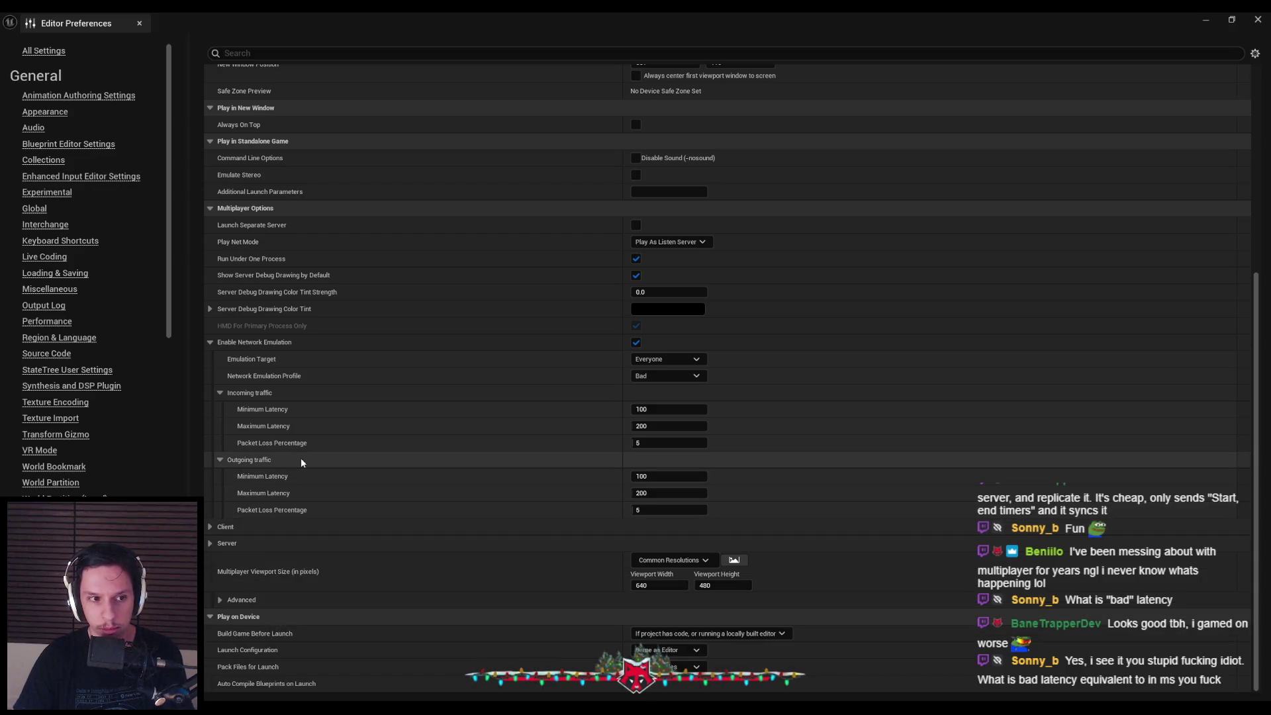
pyautogui.click(1262, 18)
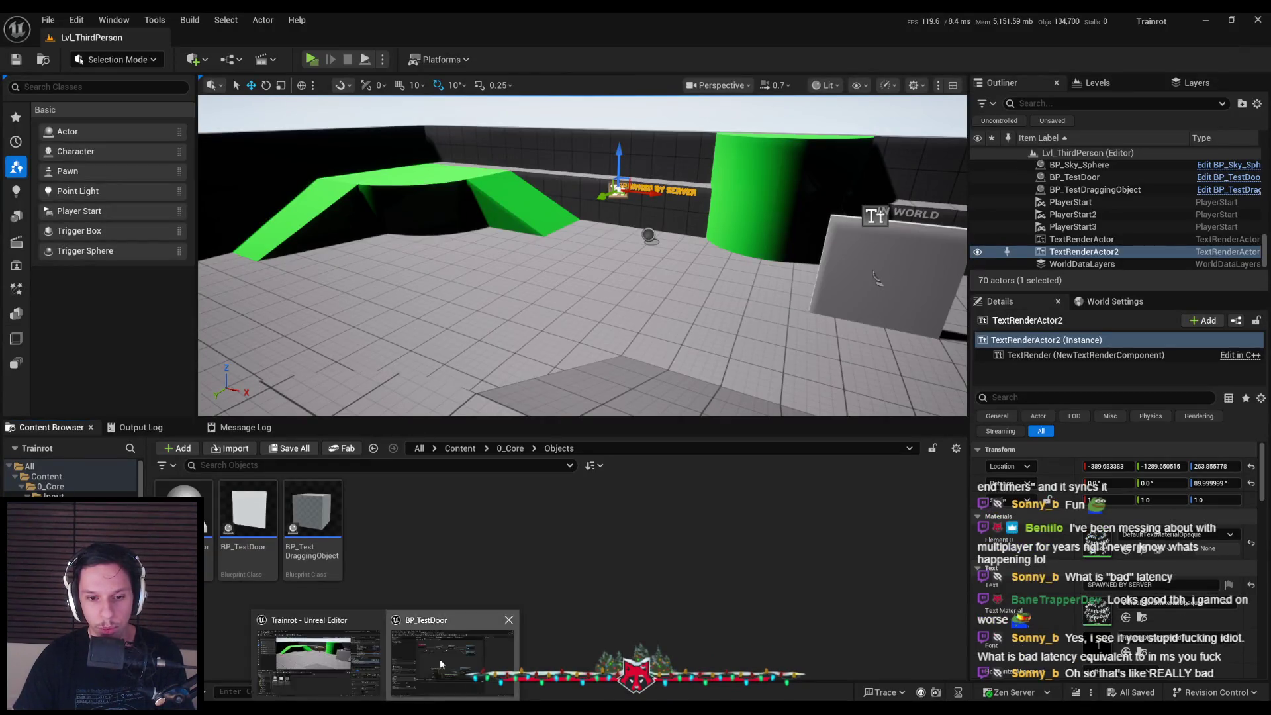
# Bring the BP_TestDoor editor forward, zoom its event graph, and select then deselect the OpenSlidingDoor node
pyautogui.click(451, 682)
pyautogui.scroll(-1, 639, 345)
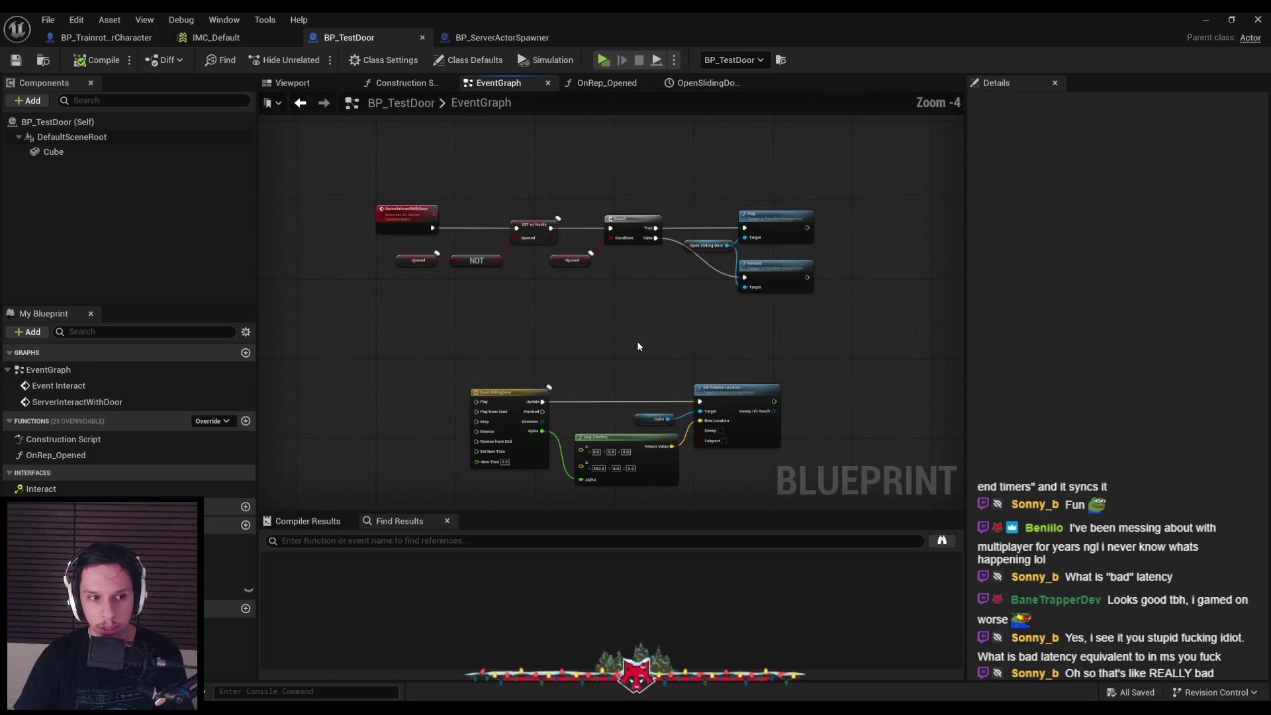
pyautogui.scroll(1, 645, 347)
pyautogui.click(703, 227)
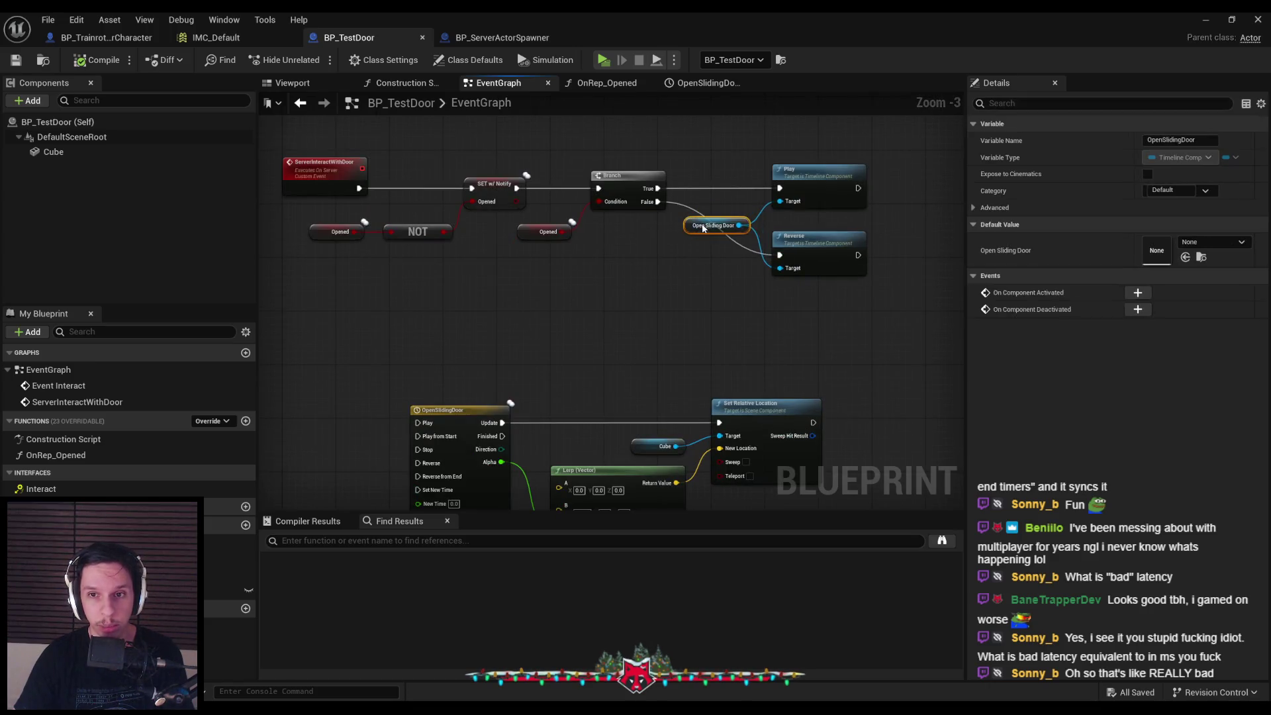
pyautogui.click(676, 299)
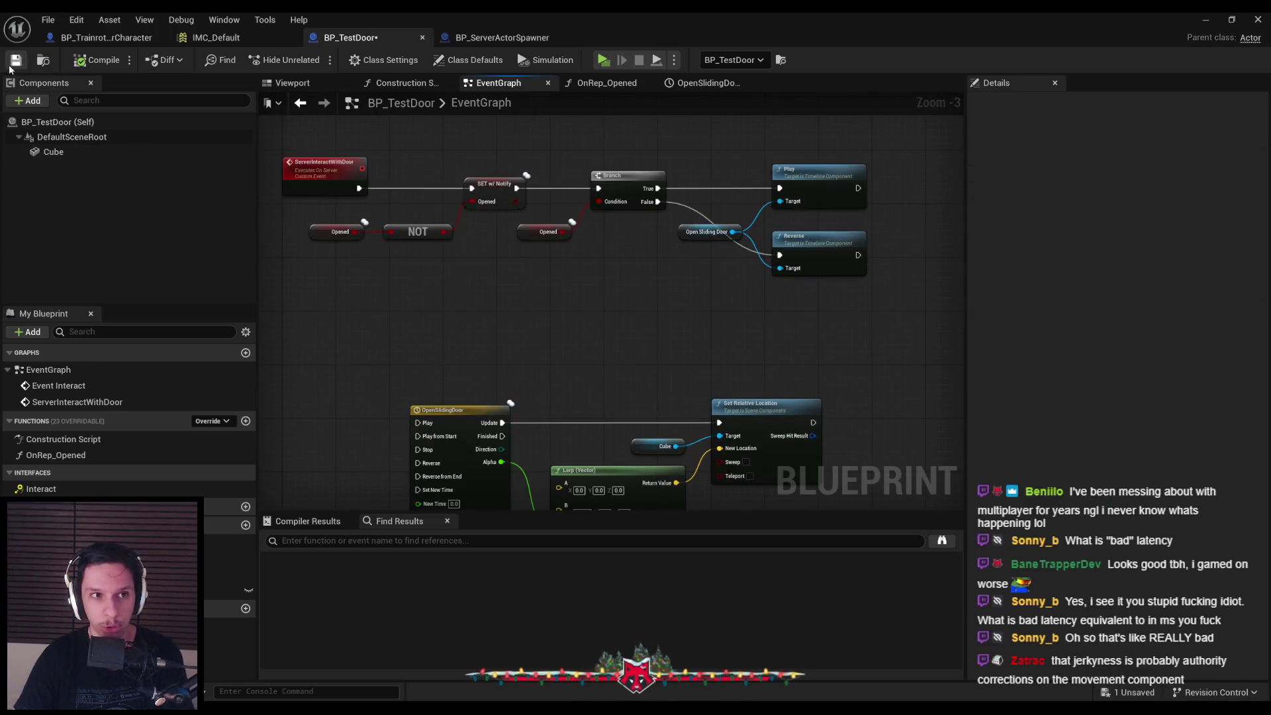